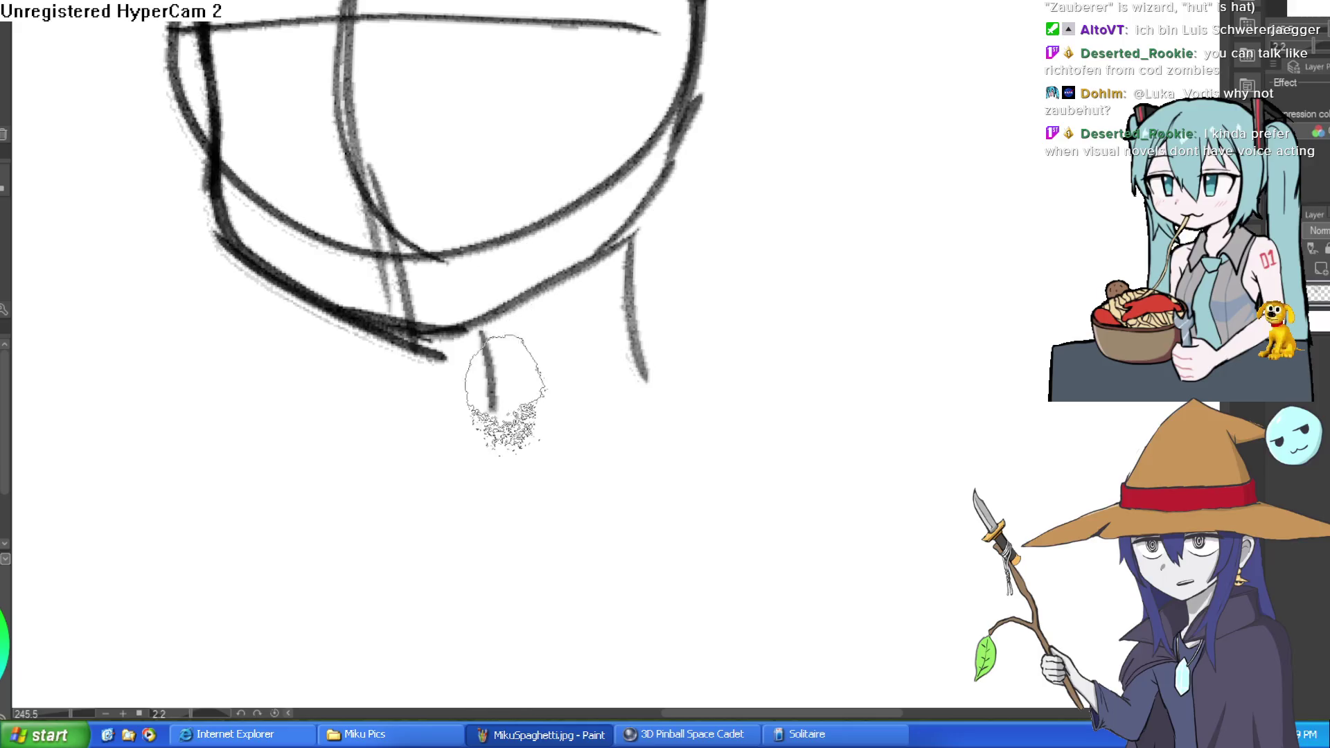
# Sketch the chin, neck and both shoulder curves below the round head guide.
pyautogui.moveTo(613, 264)
pyautogui.mouseDown()
pyautogui.moveTo(634, 346)
pyautogui.moveTo(781, 449)
pyautogui.mouseUp()
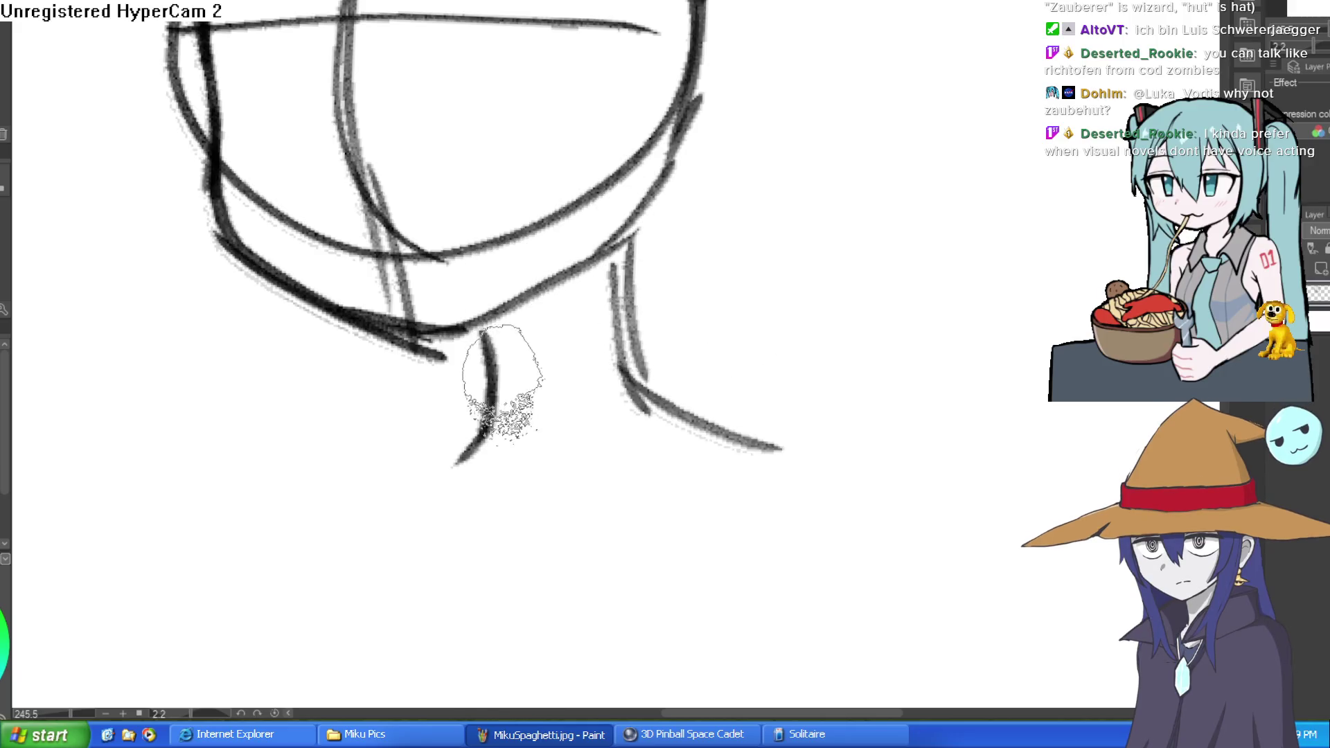
pyautogui.moveTo(489, 412); pyautogui.dragTo(339, 472)
pyautogui.moveTo(734, 440); pyautogui.dragTo(895, 594)
pyautogui.moveTo(339, 474); pyautogui.dragTo(277, 609)
pyautogui.scroll(-3, 790, 365)
pyautogui.scroll(1, 806, 386)
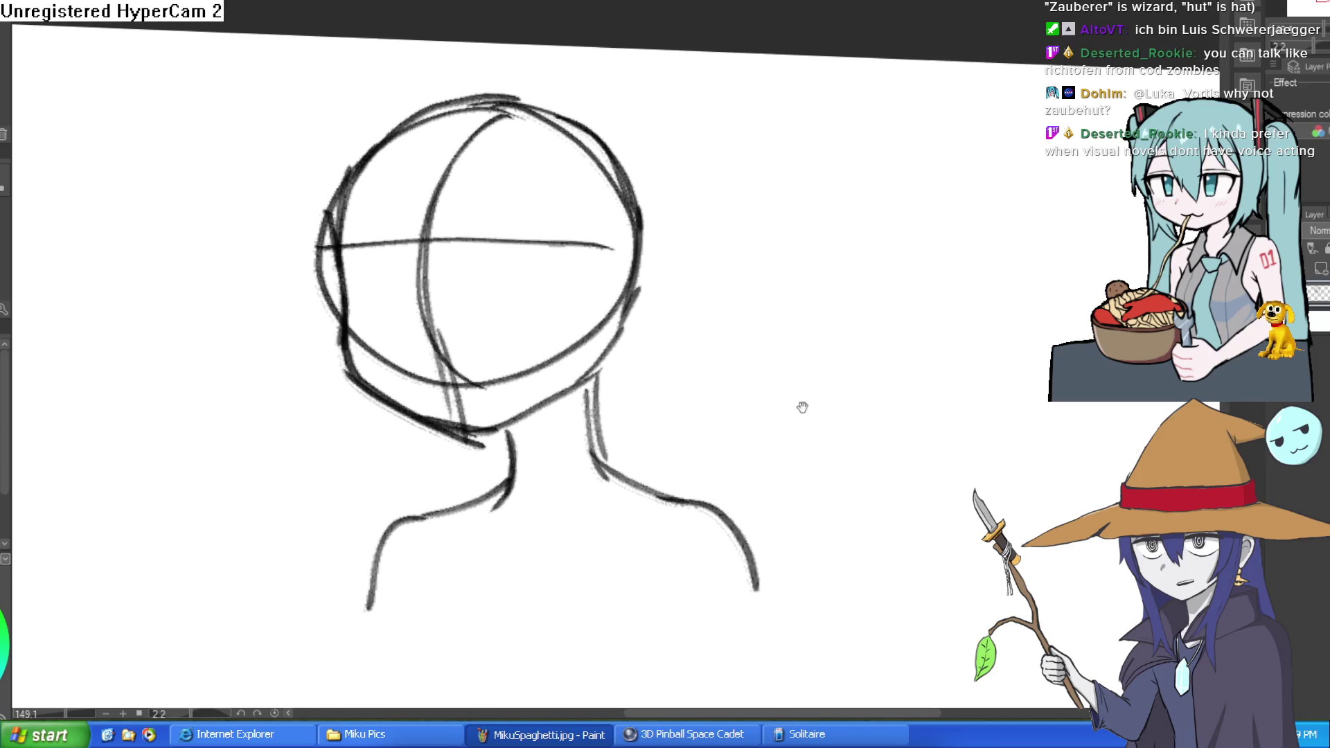
pyautogui.scroll(2, 623, 371)
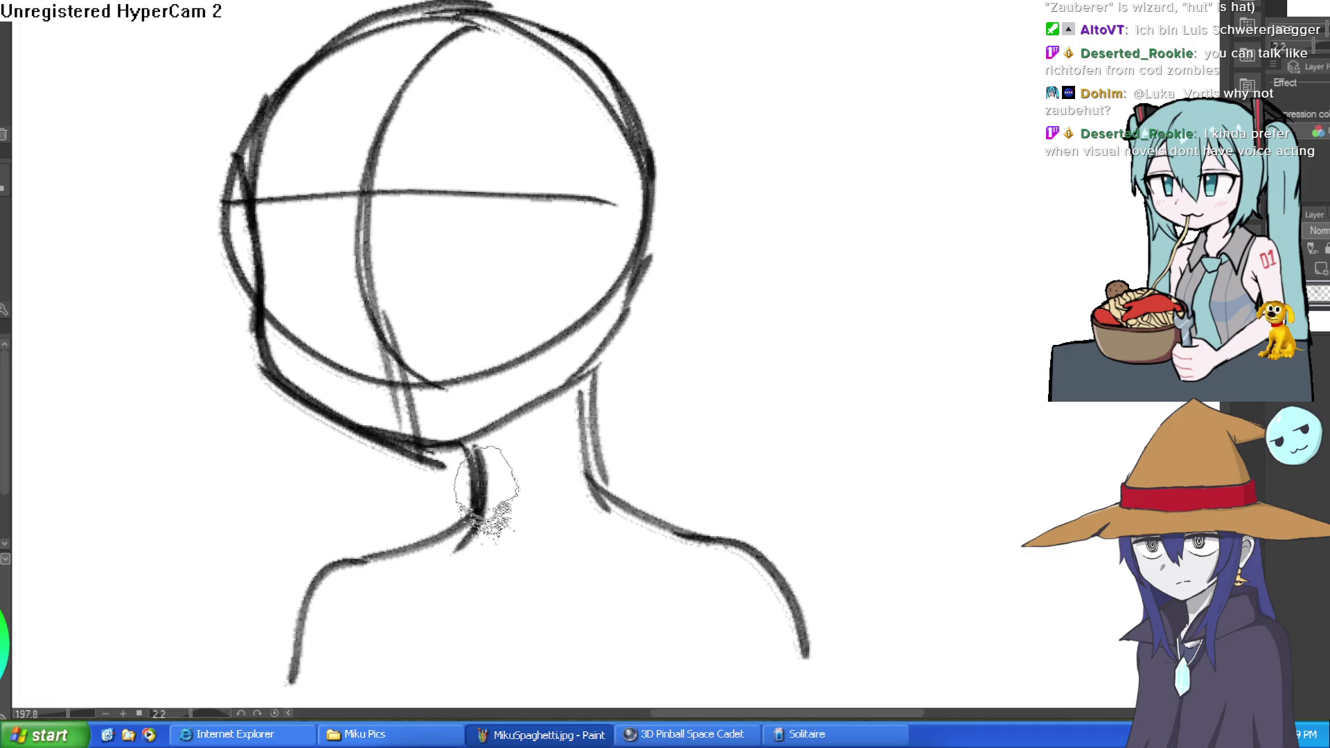
# Undo the heavy left neck stroke and erase a stray bit of the jaw line.
pyautogui.moveTo(475, 454); pyautogui.dragTo(463, 551)
pyautogui.hotkey('ctrl', 'z')
pyautogui.press('e')
pyautogui.moveTo(457, 454)
pyautogui.mouseDown()
pyautogui.moveTo(402, 449)
pyautogui.moveTo(422, 454)
pyautogui.mouseUp()
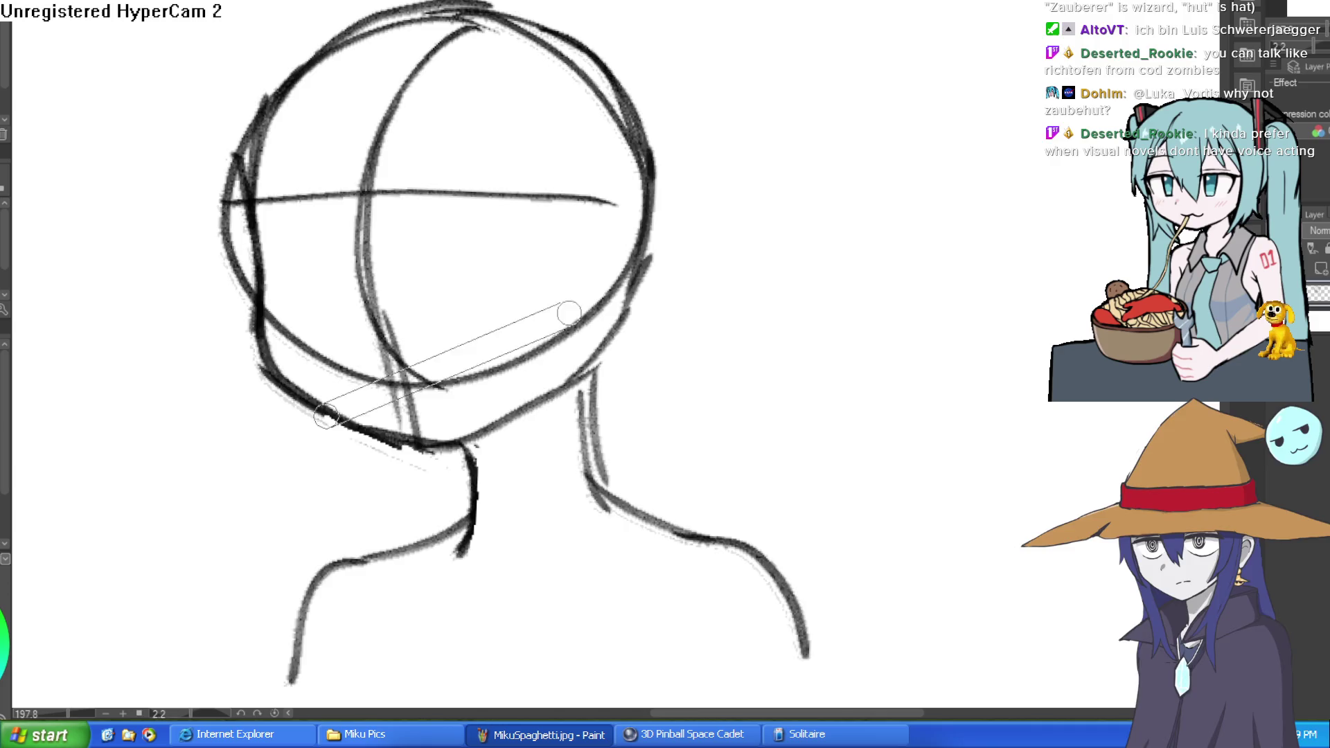
# Rotate the canvas view around and back to nearly upright.
pyautogui.moveTo(543, 321); pyautogui.dragTo(489, 169)
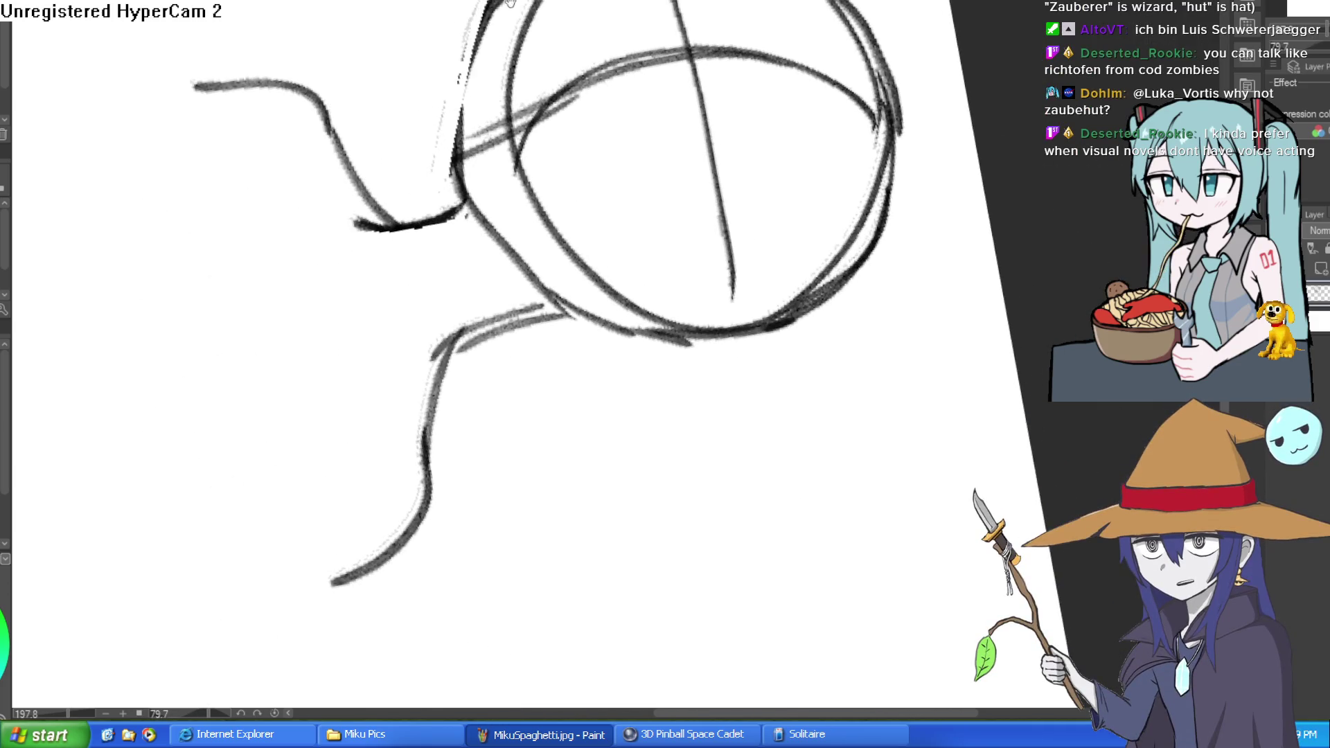
pyautogui.moveTo(459, 103); pyautogui.dragTo(325, 144)
pyautogui.moveTo(404, 29)
pyautogui.mouseDown()
pyautogui.moveTo(377, 29)
pyautogui.moveTo(349, 118)
pyautogui.mouseUp()
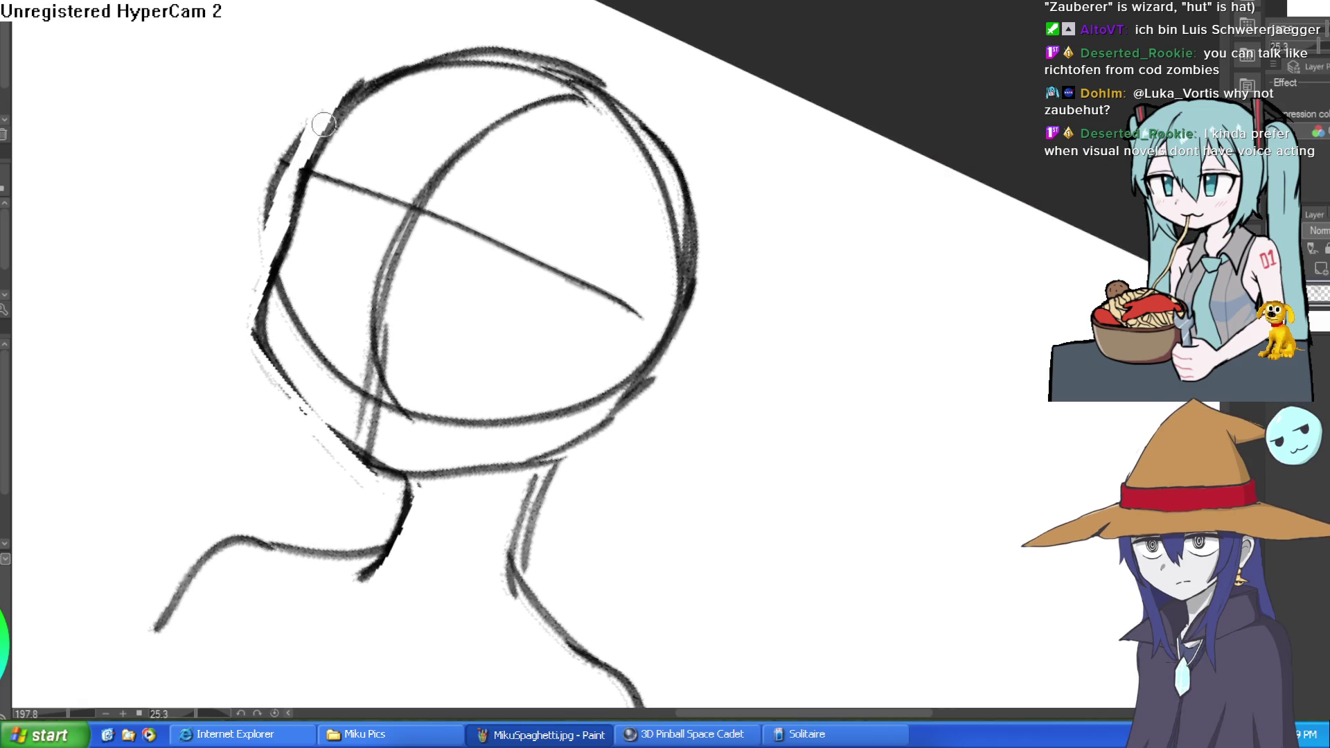
pyautogui.moveTo(276, 172)
pyautogui.mouseDown()
pyautogui.moveTo(579, 222)
pyautogui.moveTo(772, 288)
pyautogui.mouseUp()
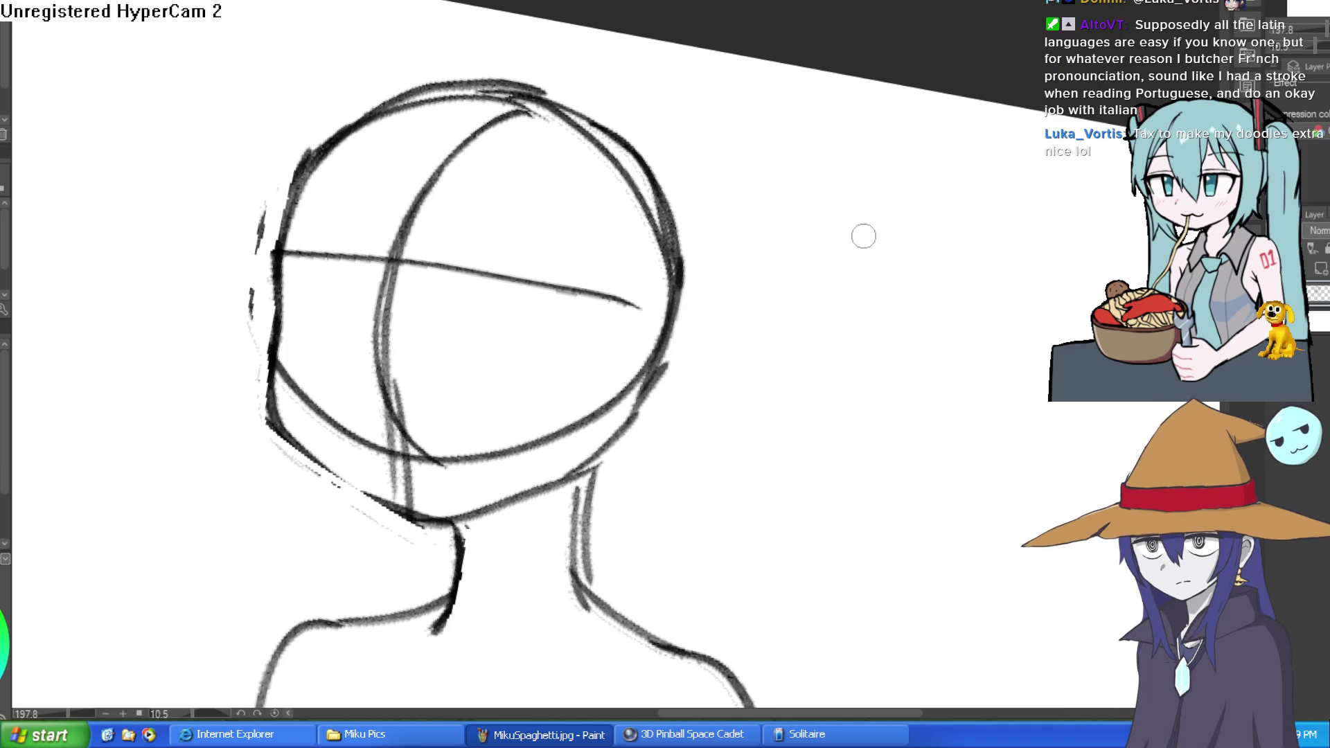
# Draw the ear on the right of the head, rework the contour beside it, and erase the doubled neck line.
pyautogui.moveTo(1018, 334)
pyautogui.mouseDown()
pyautogui.moveTo(986, 282)
pyautogui.moveTo(713, 115)
pyautogui.mouseUp()
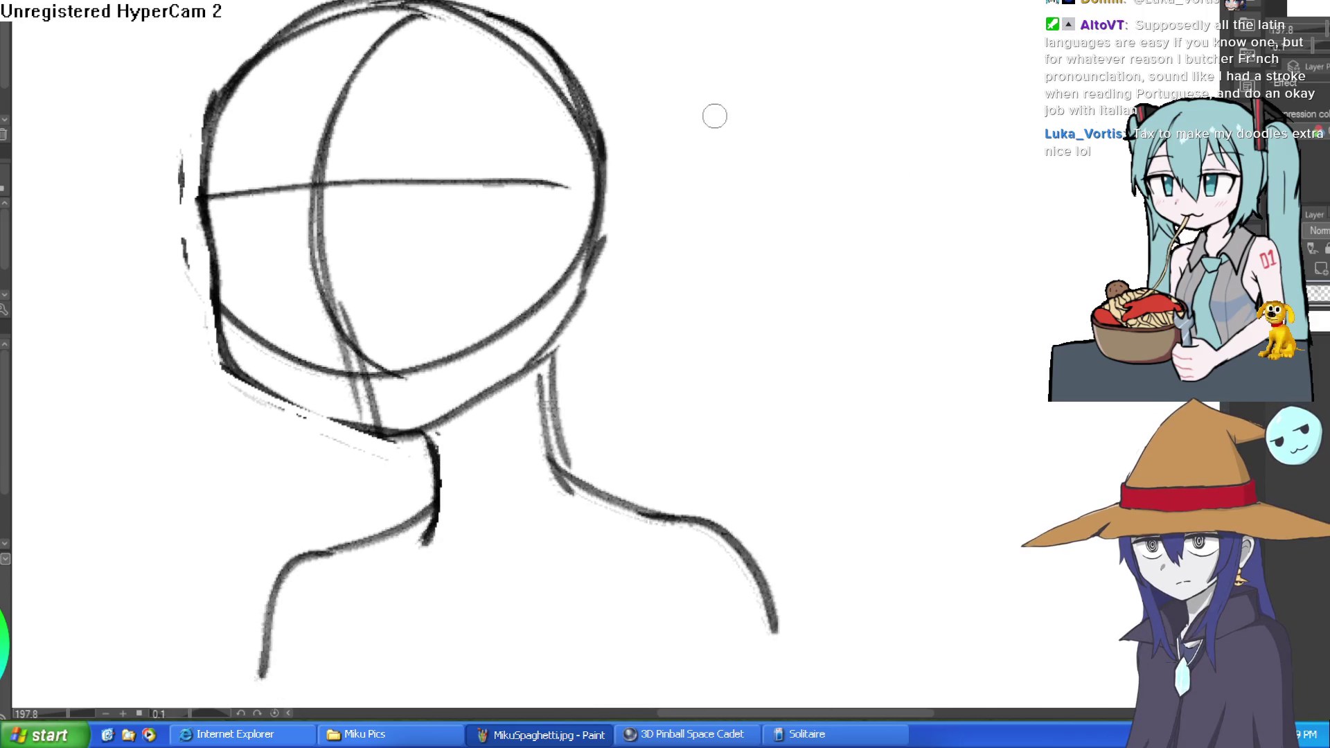
pyautogui.scroll(2, 616, 202)
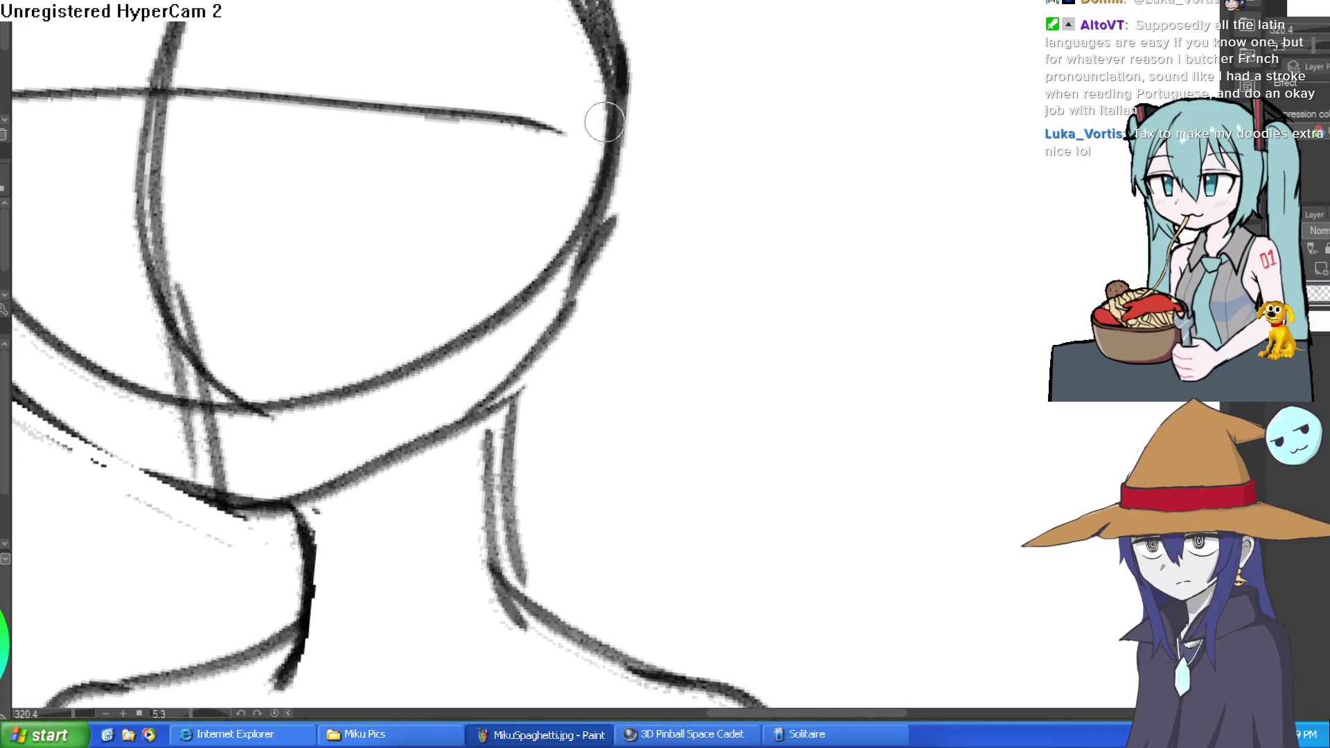
pyautogui.moveTo(5, 236)
pyautogui.mouseDown()
pyautogui.moveTo(201, 66)
pyautogui.moveTo(641, 67)
pyautogui.moveTo(676, 84)
pyautogui.moveTo(629, 253)
pyautogui.moveTo(564, 268)
pyautogui.moveTo(615, 189)
pyautogui.moveTo(628, 124)
pyautogui.mouseUp()
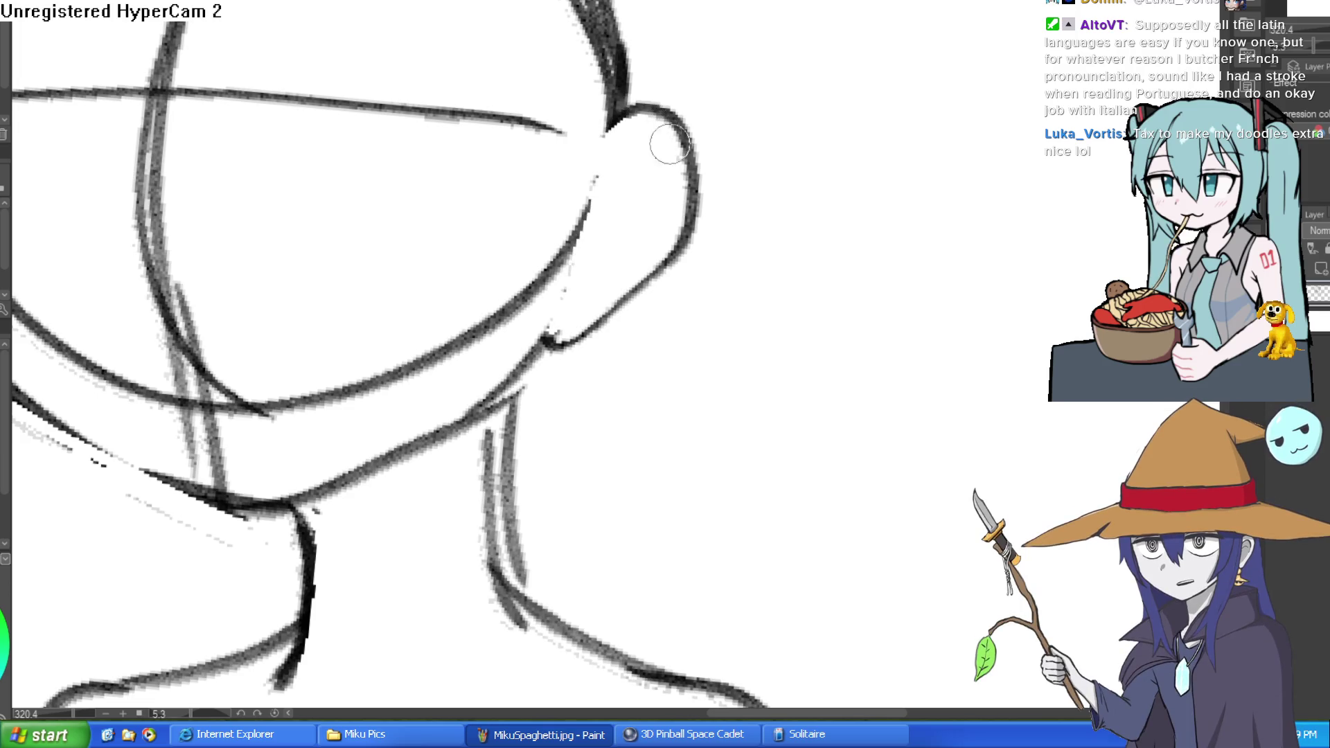
pyautogui.moveTo(558, 321)
pyautogui.mouseDown()
pyautogui.moveTo(553, 261)
pyautogui.moveTo(546, 276)
pyautogui.mouseUp()
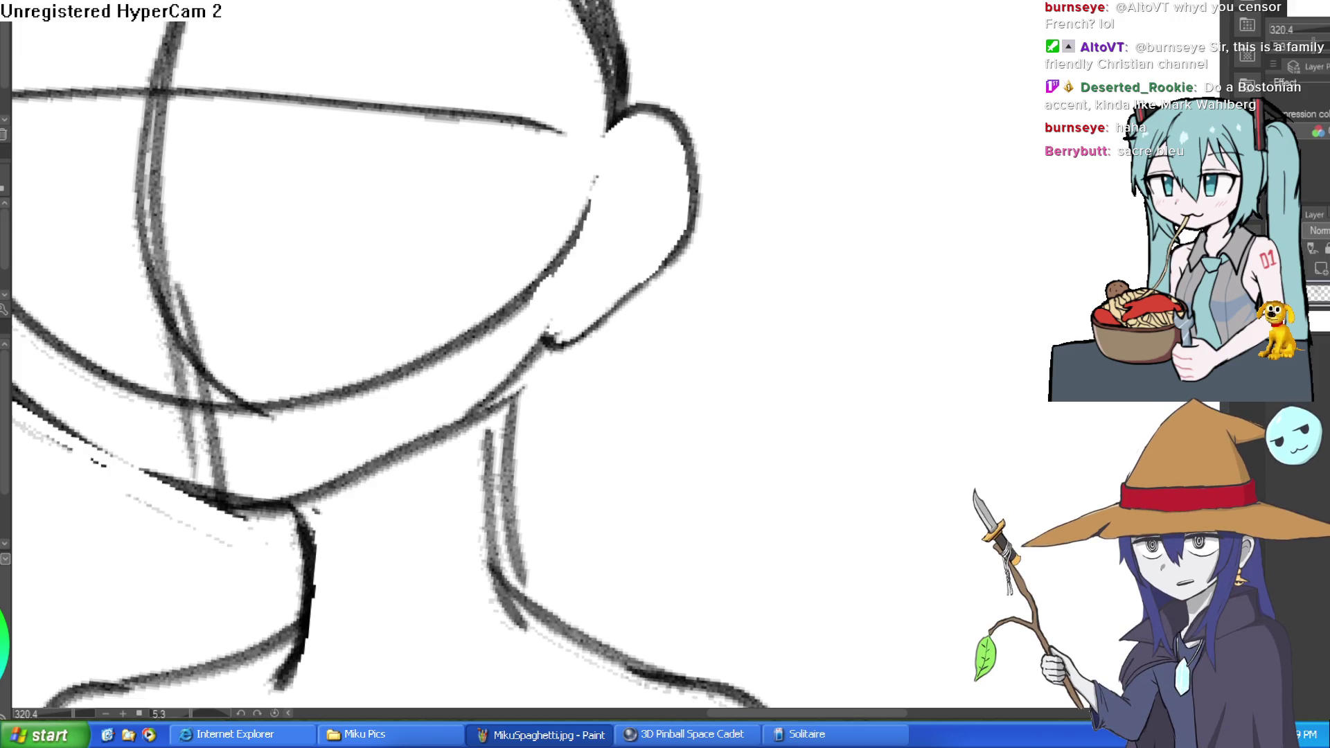
pyautogui.moveTo(504, 430)
pyautogui.mouseDown()
pyautogui.moveTo(499, 520)
pyautogui.moveTo(519, 564)
pyautogui.mouseUp()
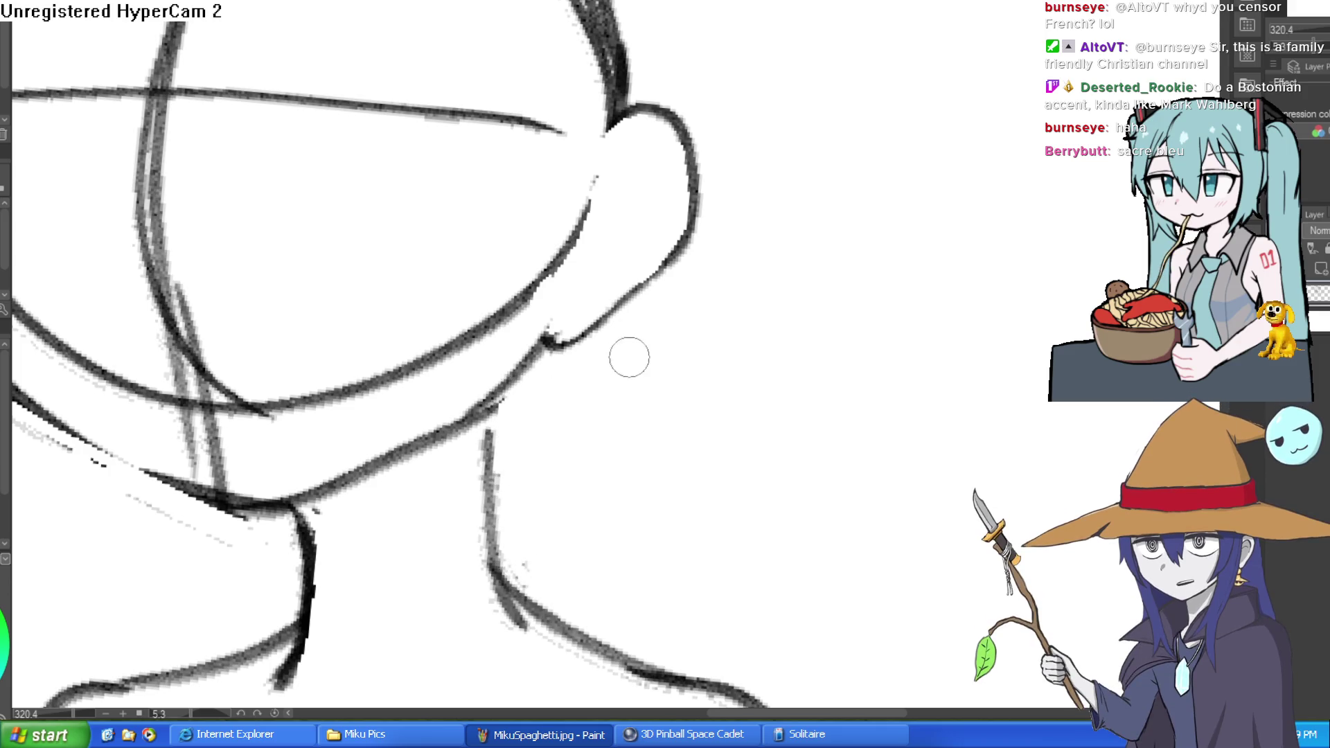
# Redraw the head outline above the ear and reinforce the upper-left head contour.
pyautogui.scroll(-3, 623, 358)
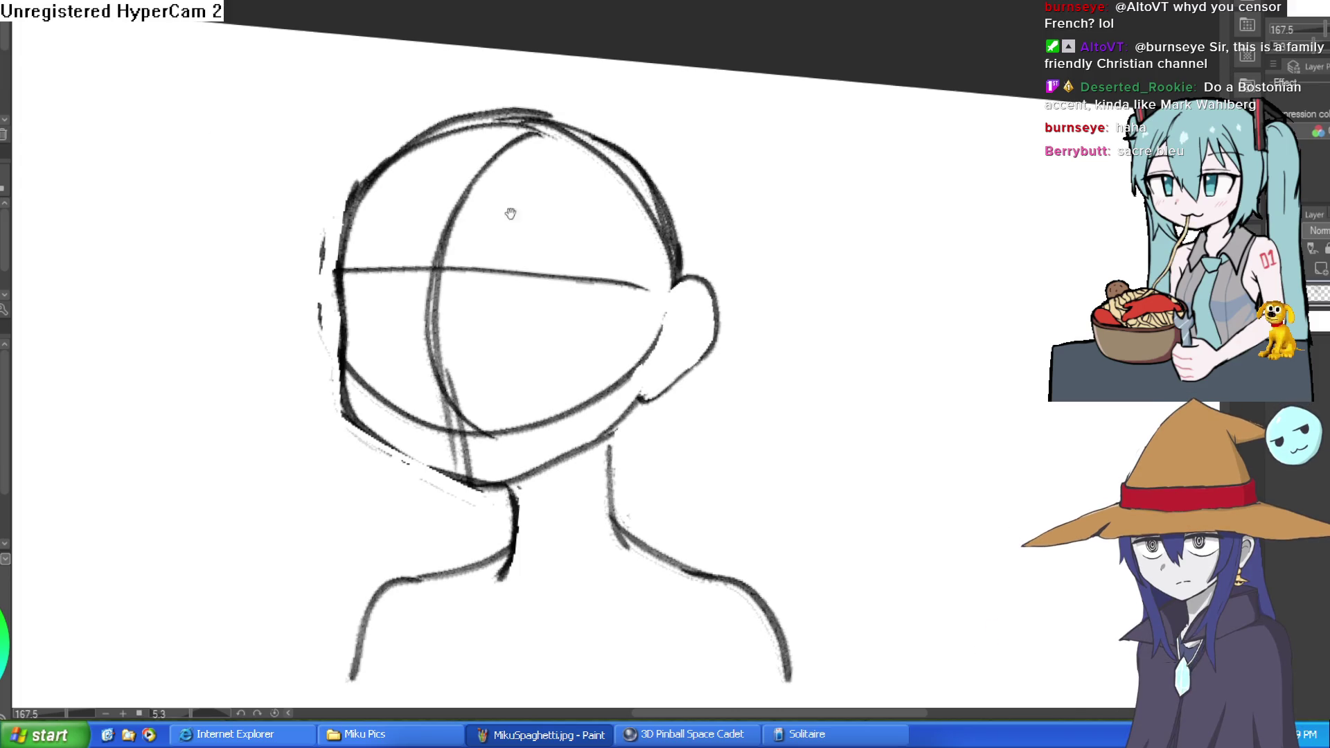
pyautogui.moveTo(480, 206); pyautogui.dragTo(495, 189)
pyautogui.moveTo(700, 256); pyautogui.dragTo(703, 226)
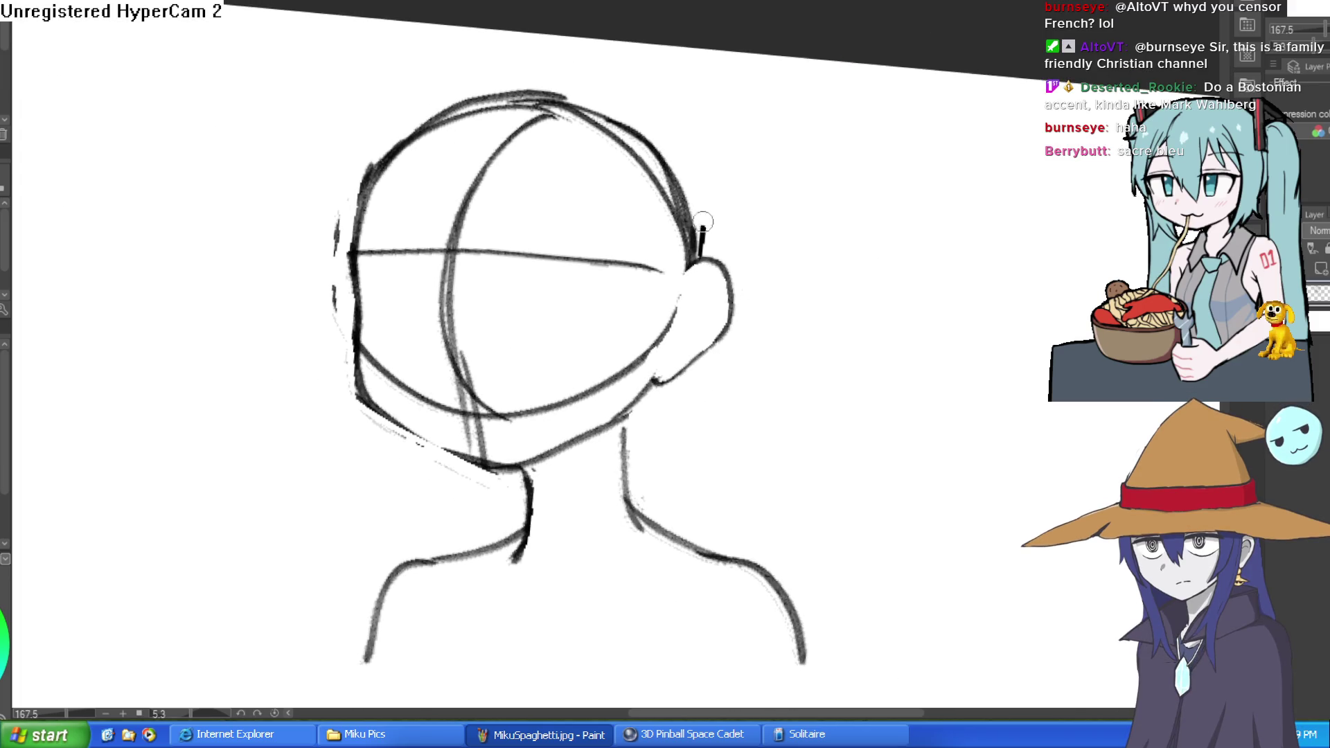
pyautogui.hotkey('ctrl', 'z')
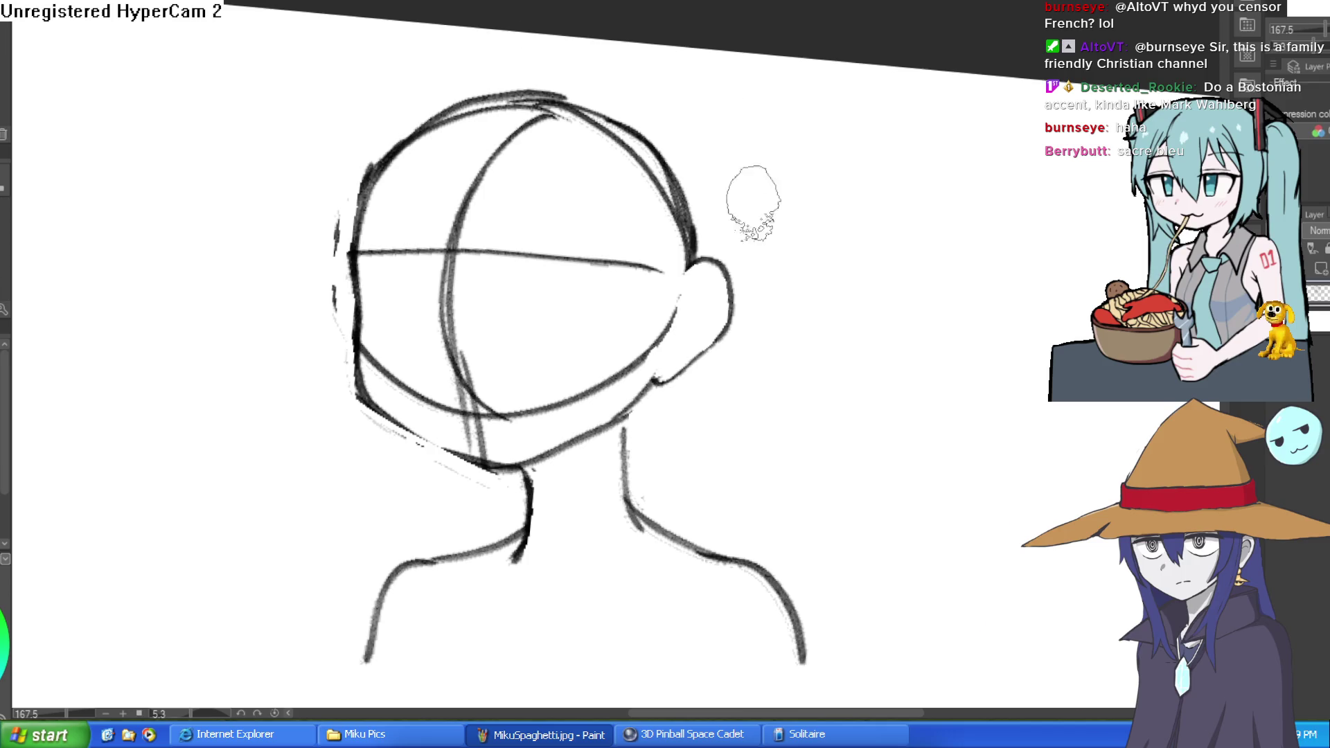
pyautogui.moveTo(701, 253)
pyautogui.mouseDown()
pyautogui.moveTo(697, 201)
pyautogui.moveTo(559, 93)
pyautogui.mouseUp()
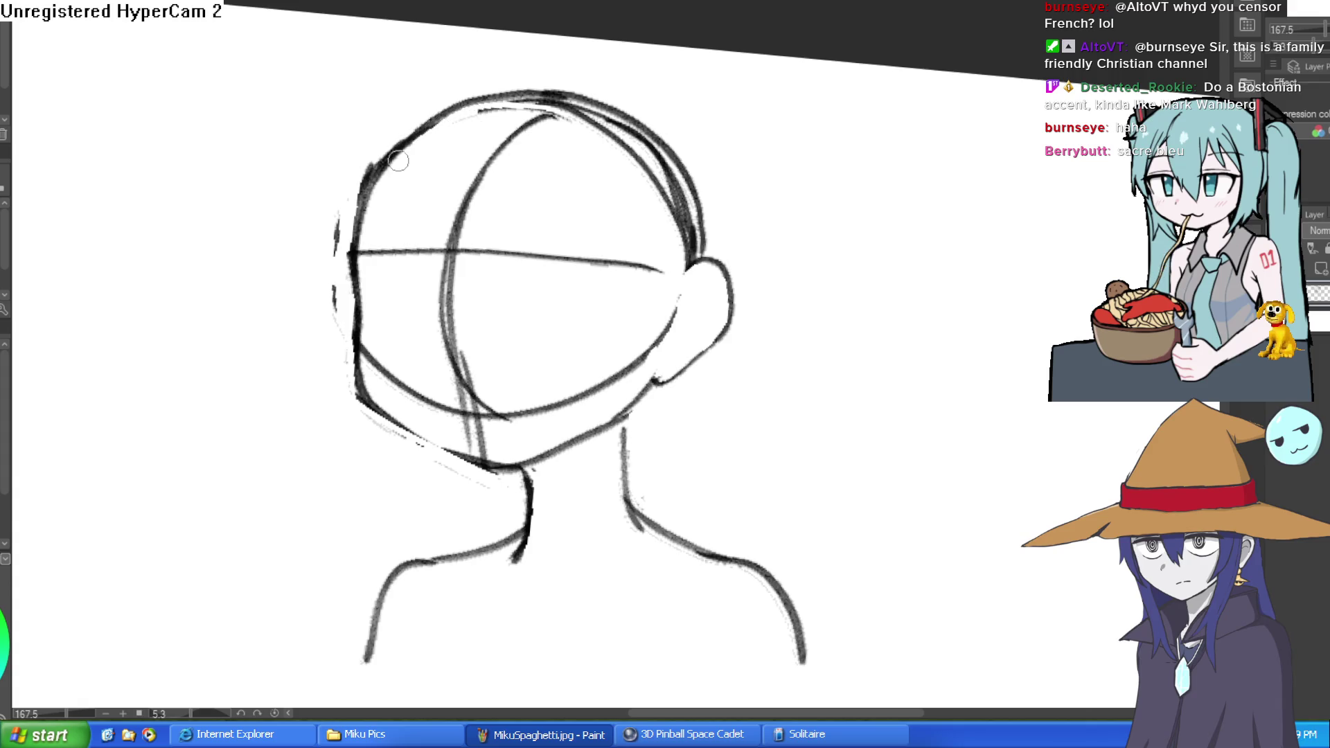
pyautogui.moveTo(404, 156); pyautogui.dragTo(358, 198)
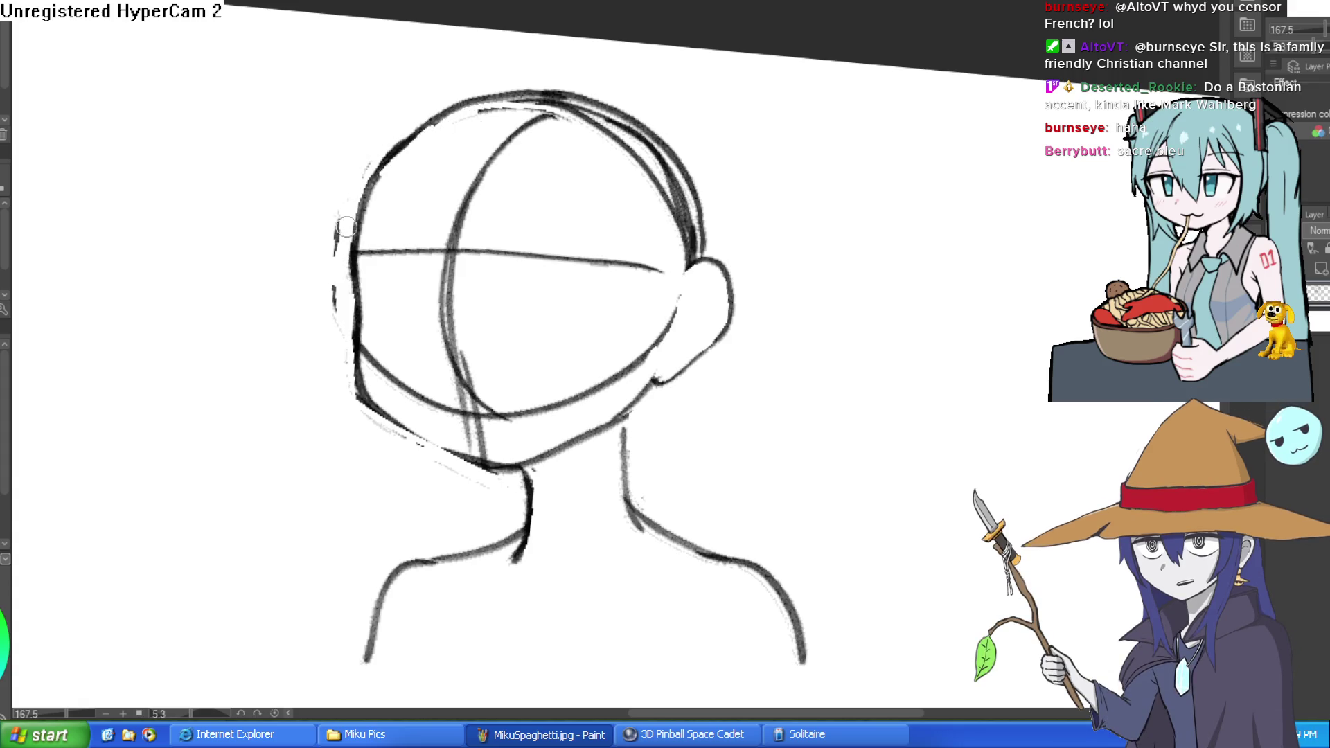
pyautogui.moveTo(427, 188)
pyautogui.mouseDown()
pyautogui.moveTo(626, 154)
pyautogui.moveTo(769, 202)
pyautogui.moveTo(730, 208)
pyautogui.mouseUp()
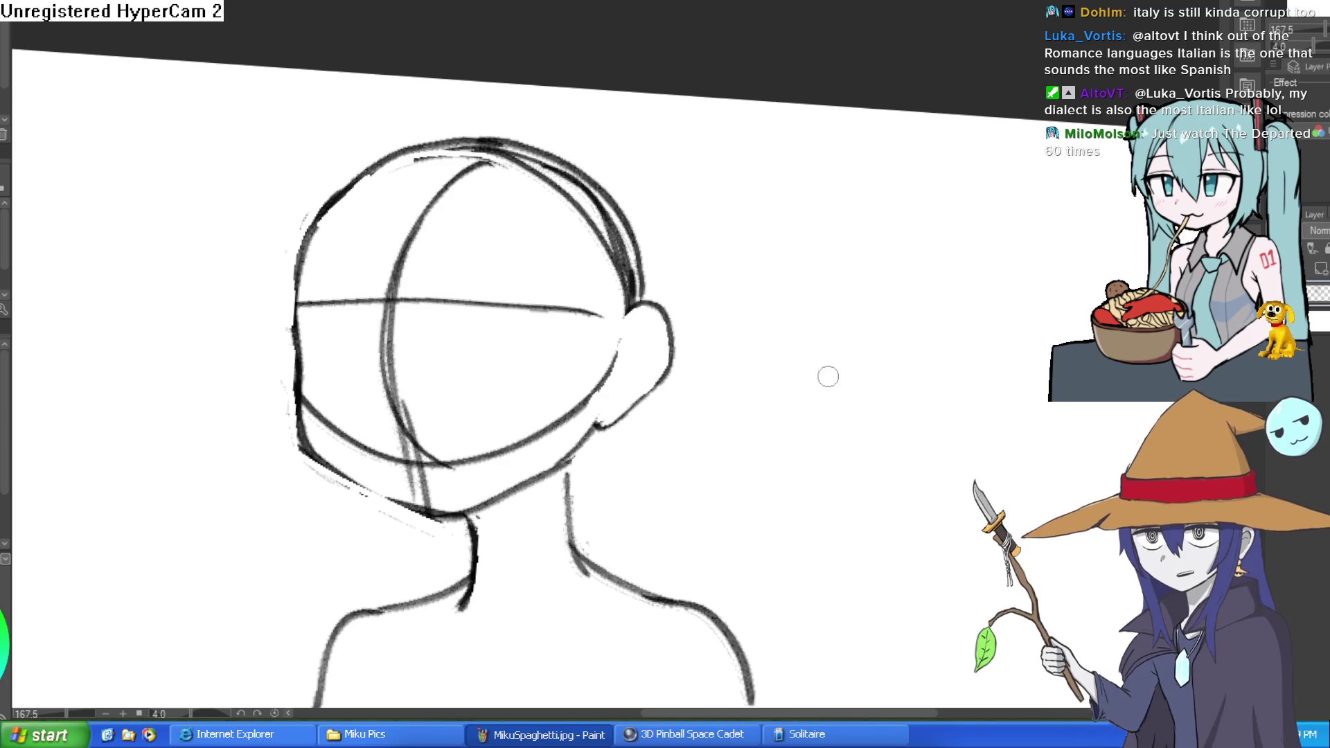
pyautogui.moveTo(76, 360)
pyautogui.mouseDown()
pyautogui.moveTo(163, 267)
pyautogui.moveTo(280, 298)
pyautogui.mouseUp()
pyautogui.hotkey('ctrl', 'z')
pyautogui.moveTo(785, 336)
pyautogui.mouseDown()
pyautogui.moveTo(870, 231)
pyautogui.moveTo(822, 273)
pyautogui.mouseUp()
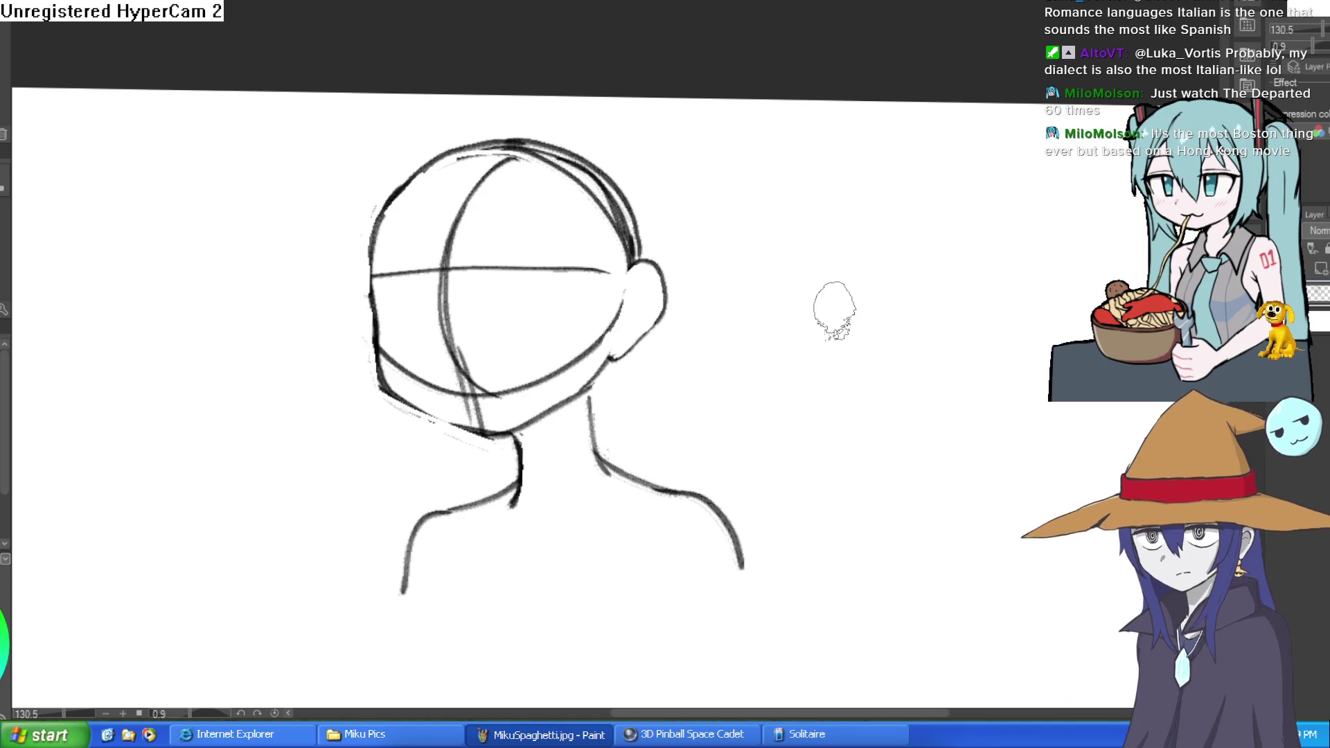
pyautogui.moveTo(864, 239); pyautogui.dragTo(894, 316)
pyautogui.hotkey('ctrl', 'z')
pyautogui.moveTo(1009, 294)
pyautogui.mouseDown()
pyautogui.moveTo(984, 348)
pyautogui.moveTo(963, 276)
pyautogui.moveTo(879, 229)
pyautogui.mouseUp()
pyautogui.moveTo(611, 167)
pyautogui.mouseDown()
pyautogui.moveTo(787, 107)
pyautogui.moveTo(912, 178)
pyautogui.moveTo(629, 137)
pyautogui.mouseUp()
pyautogui.moveTo(527, 242)
pyautogui.mouseDown()
pyautogui.moveTo(707, 133)
pyautogui.moveTo(533, 270)
pyautogui.mouseUp()
pyautogui.moveTo(761, 153); pyautogui.dragTo(655, 222)
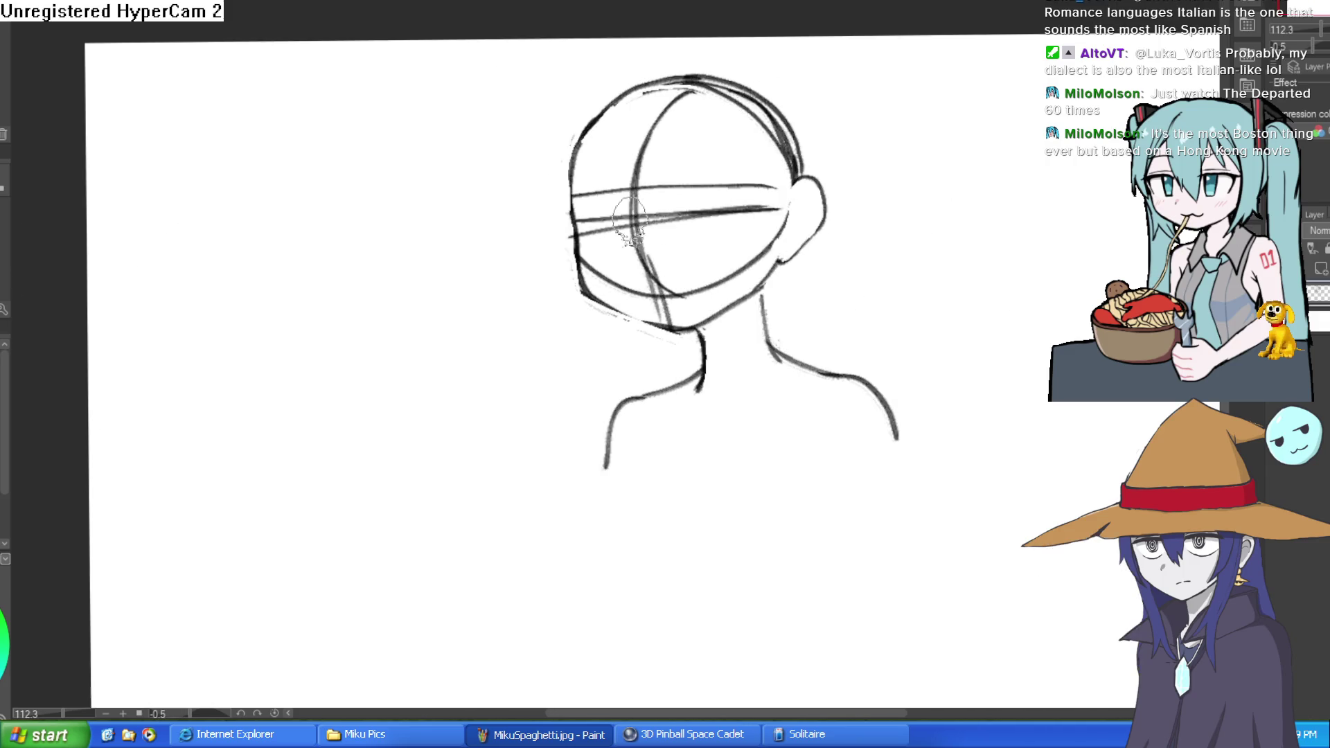
pyautogui.moveTo(864, 262); pyautogui.dragTo(543, 274)
pyautogui.scroll(3, 524, 201)
pyautogui.moveTo(523, 208)
pyautogui.mouseDown()
pyautogui.moveTo(547, 360)
pyautogui.moveTo(762, 408)
pyautogui.mouseUp()
pyautogui.moveTo(925, 152)
pyautogui.mouseDown()
pyautogui.moveTo(960, 156)
pyautogui.moveTo(977, 215)
pyautogui.moveTo(897, 305)
pyautogui.moveTo(998, 329)
pyautogui.moveTo(1009, 193)
pyautogui.mouseUp()
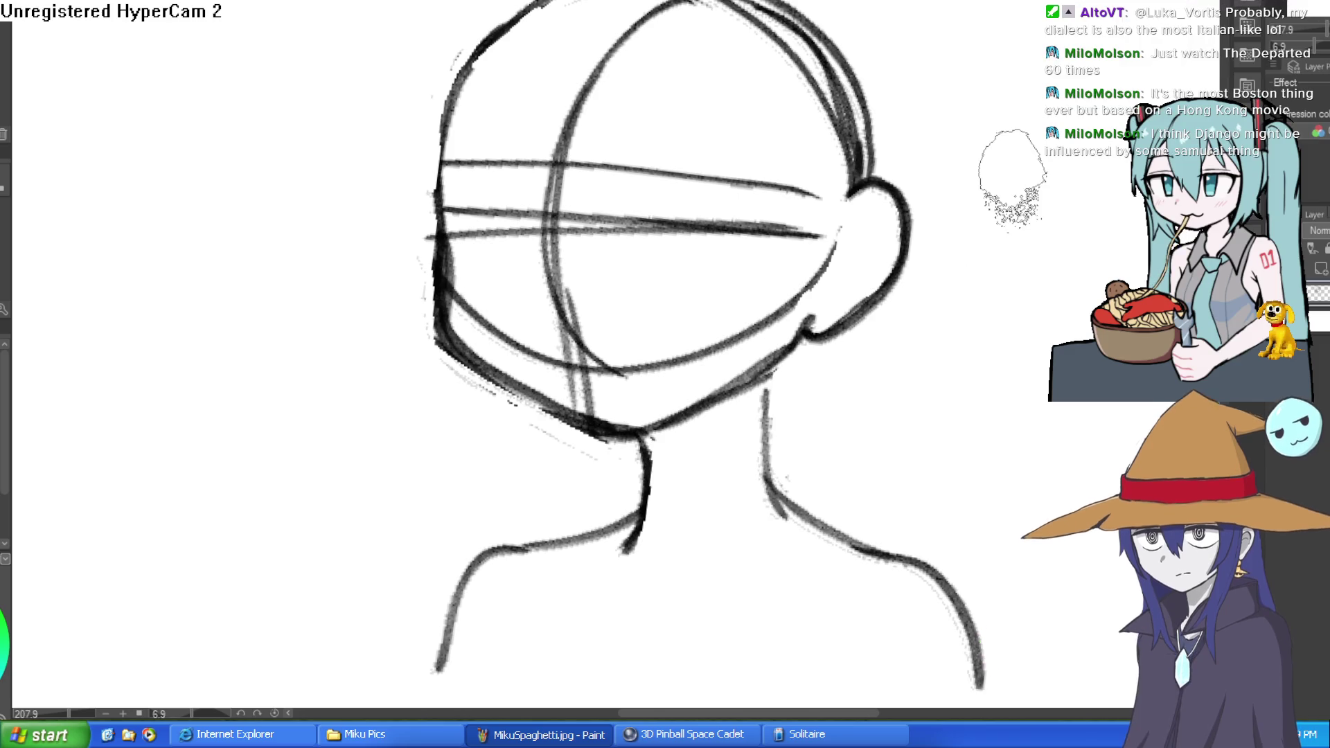
pyautogui.scroll(-3, 903, 217)
pyautogui.moveTo(778, 277)
pyautogui.mouseDown()
pyautogui.moveTo(766, 401)
pyautogui.moveTo(840, 395)
pyautogui.moveTo(979, 548)
pyautogui.mouseUp()
pyautogui.scroll(-5, 970, 478)
pyautogui.scroll(4, 989, 401)
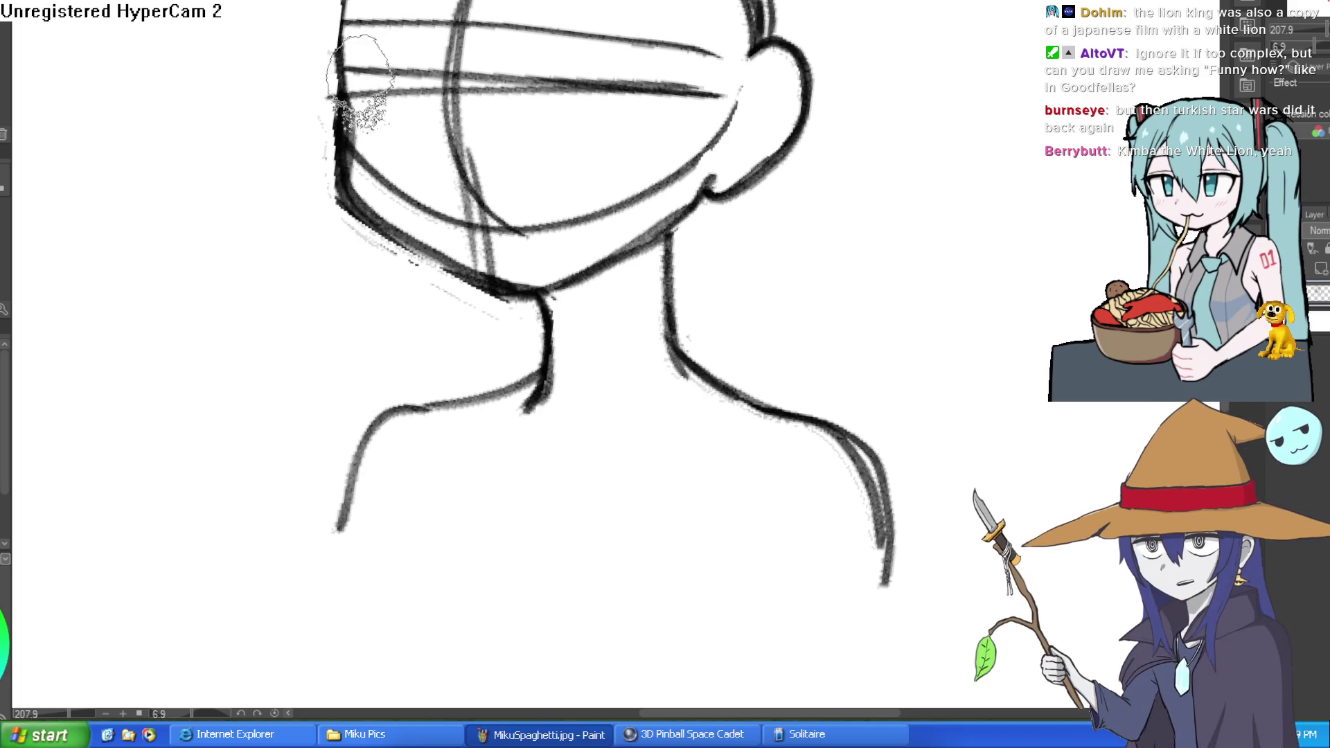
pyautogui.scroll(3, 402, 194)
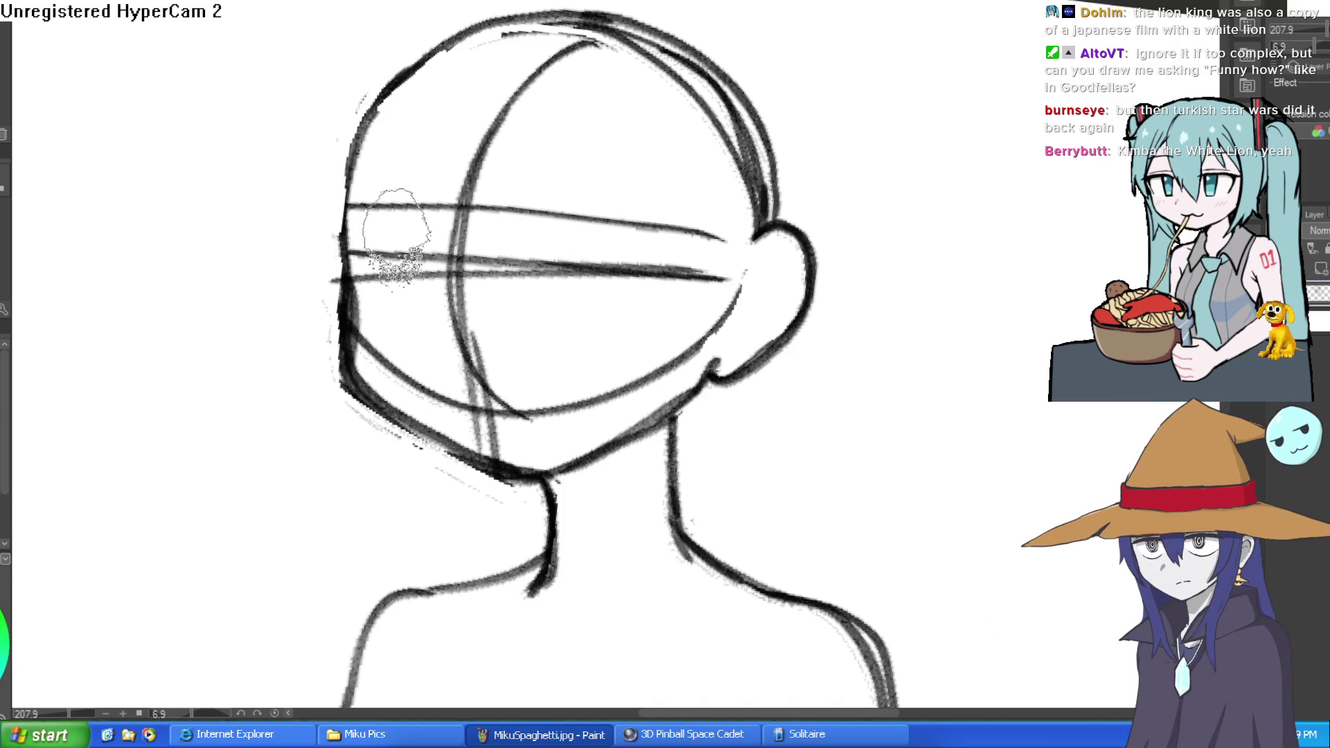
pyautogui.moveTo(778, 29)
pyautogui.mouseDown()
pyautogui.moveTo(948, 214)
pyautogui.moveTo(1016, 125)
pyautogui.mouseUp()
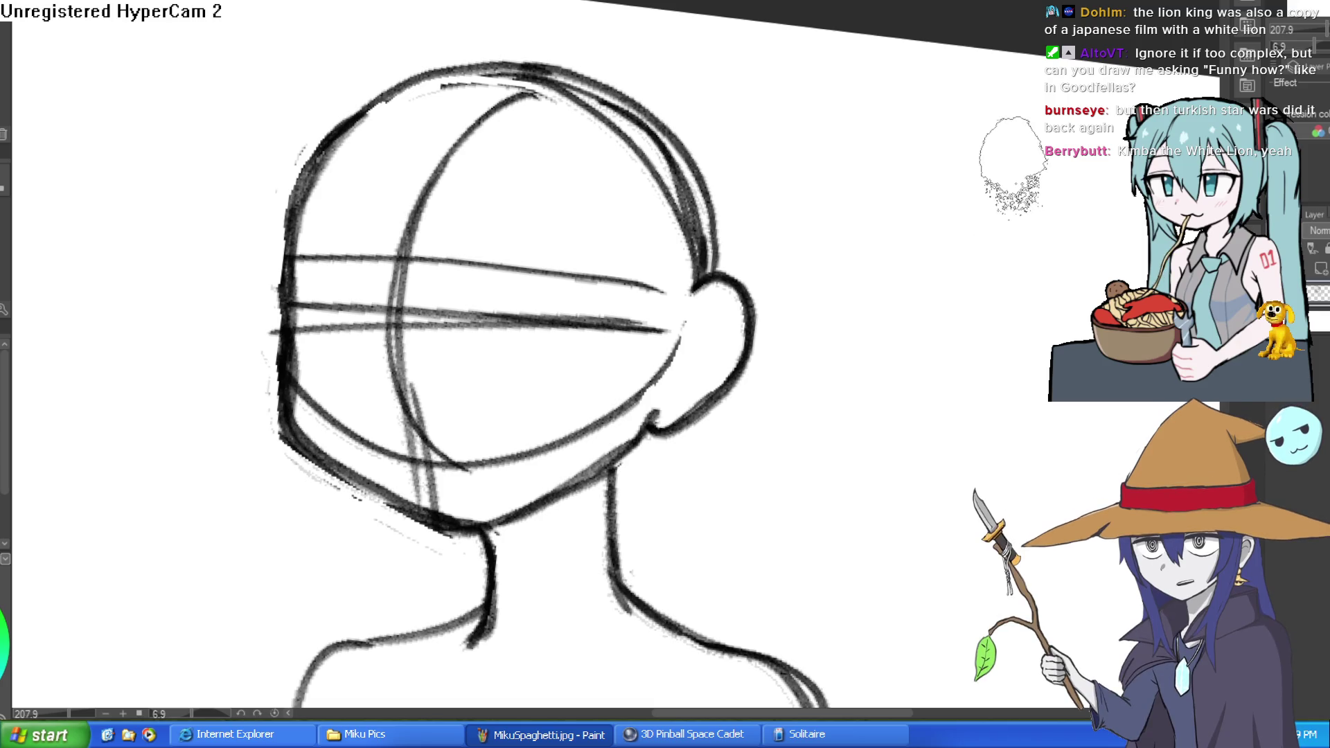
pyautogui.moveTo(831, 370); pyautogui.dragTo(908, 196)
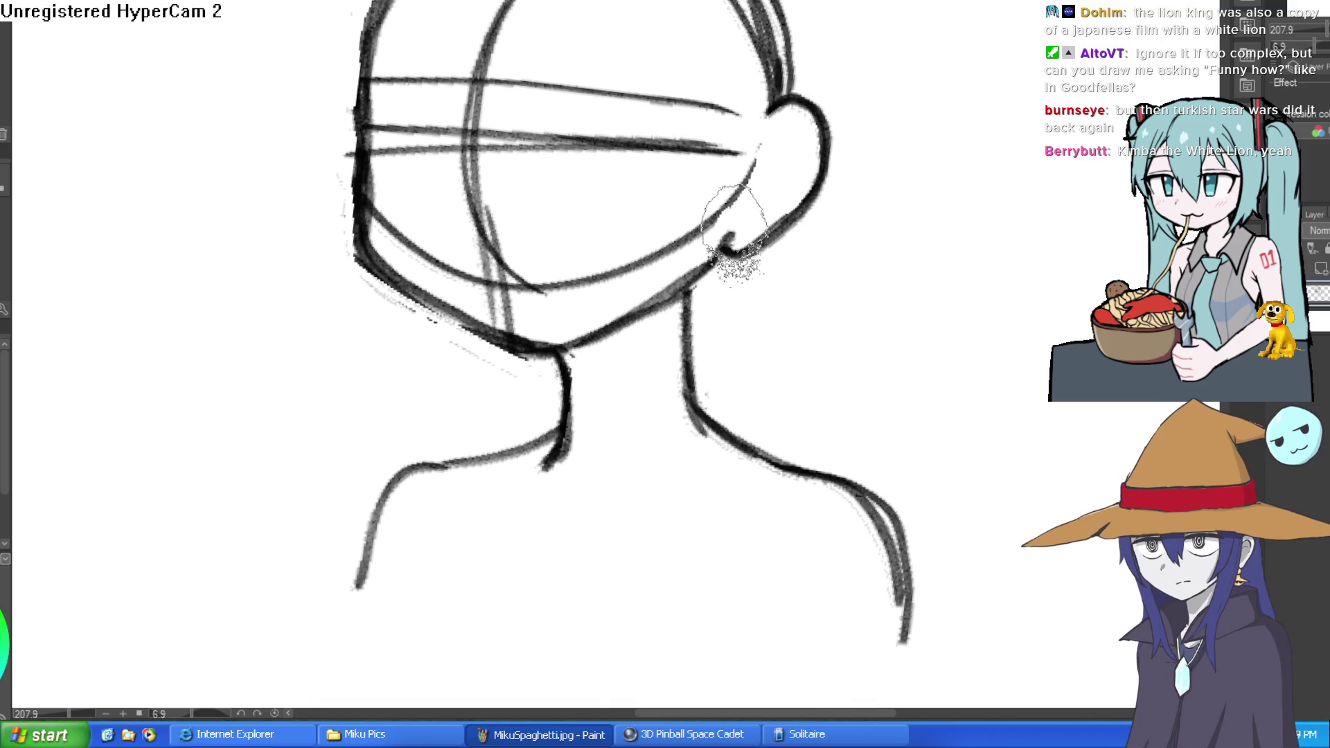
pyautogui.moveTo(959, 284); pyautogui.dragTo(1031, 286)
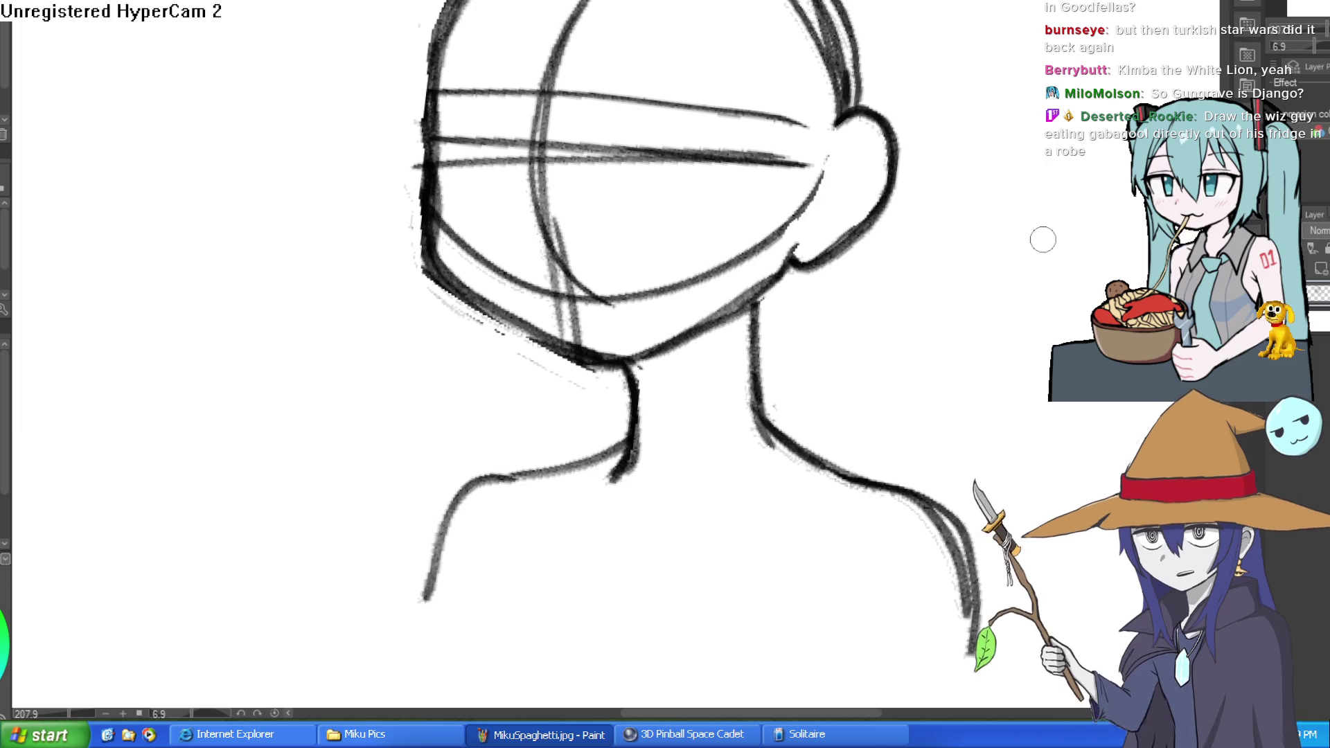
# Lower the sketch layer's opacity so the head-and-shoulders lines fade to light grey.
pyautogui.moveTo(997, 338); pyautogui.dragTo(890, 445)
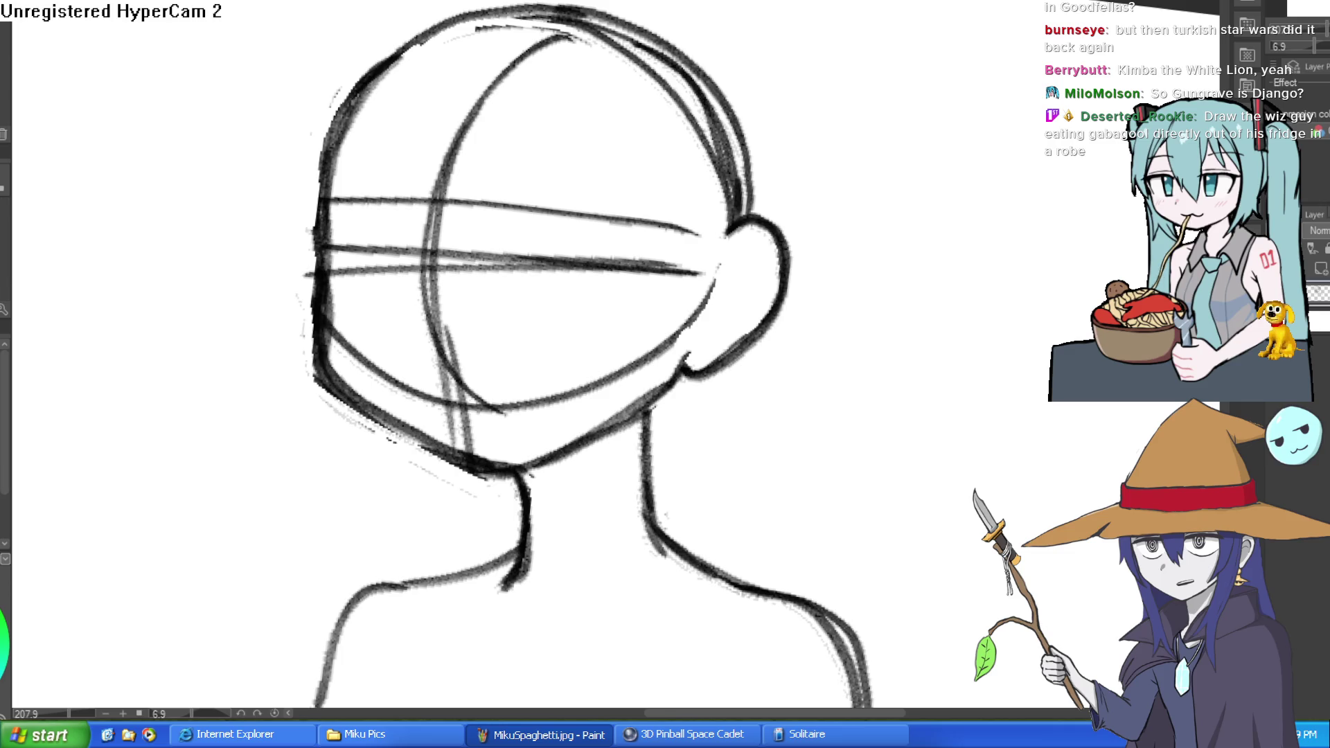
pyautogui.scroll(-2, 750, 104)
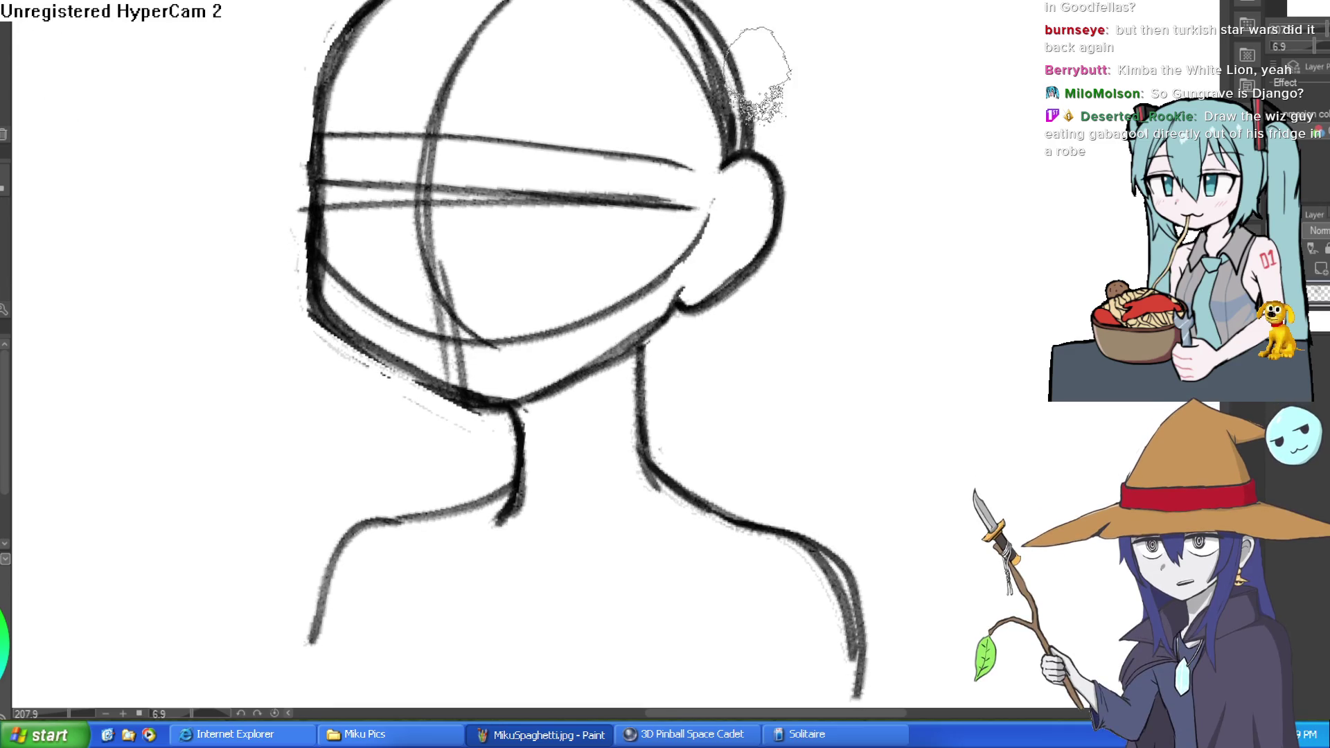
pyautogui.scroll(2, 815, 172)
pyautogui.scroll(-3, 912, 221)
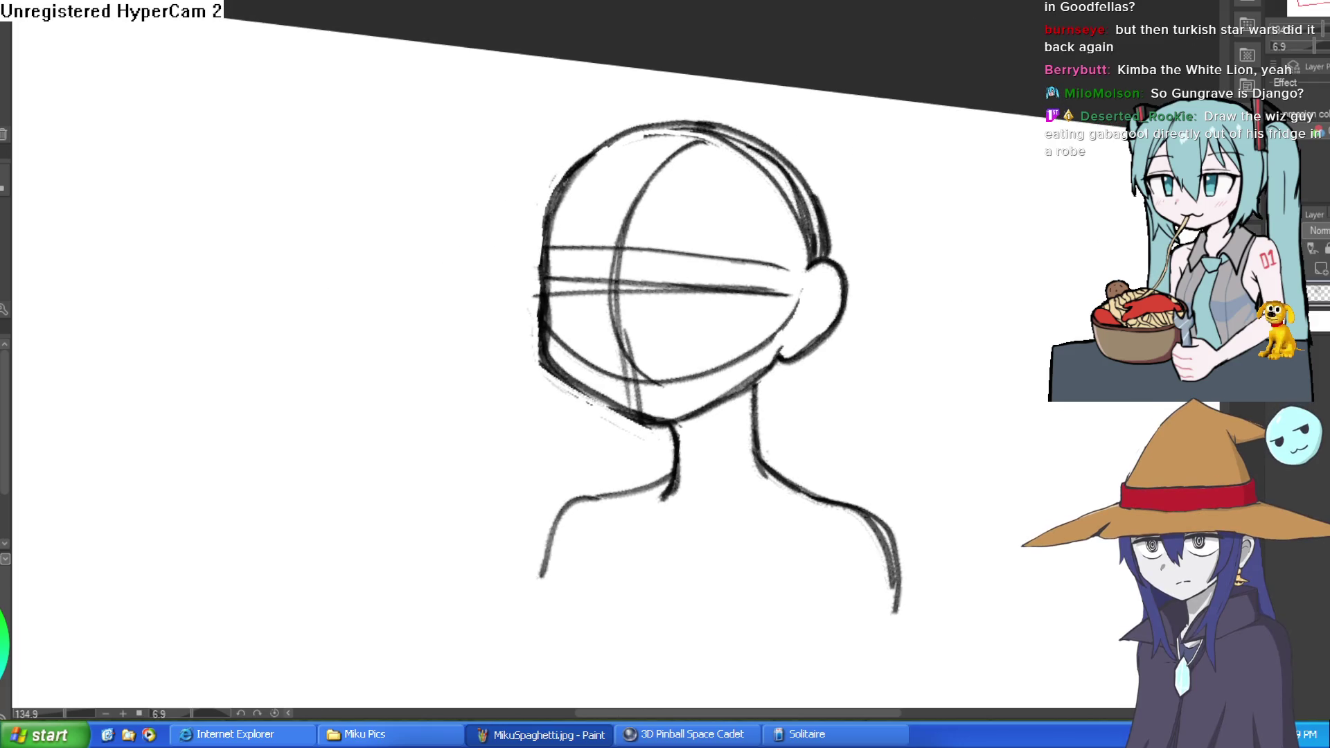
pyautogui.moveTo(929, 288); pyautogui.dragTo(796, 197)
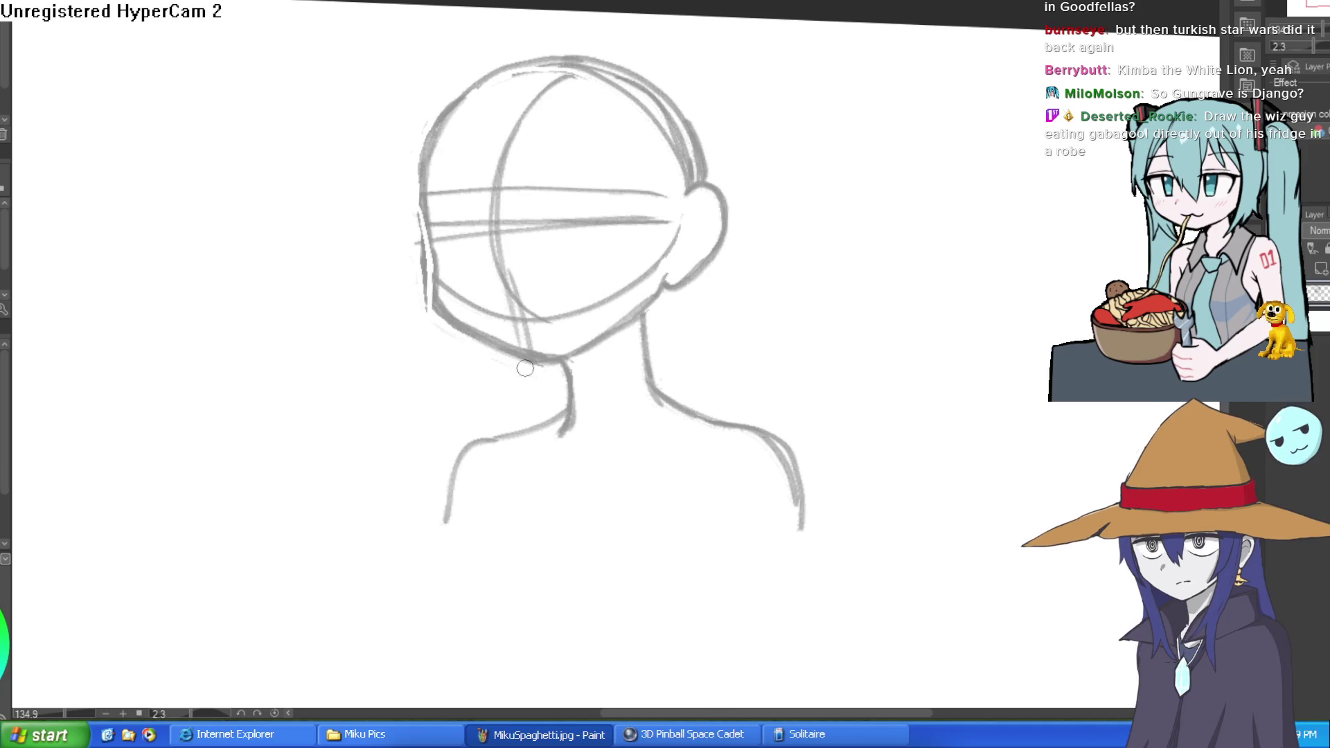
# Firm up the cheek outline, then turn on Layer Color to tint the sketch light blue.
pyautogui.moveTo(431, 274); pyautogui.dragTo(434, 308)
pyautogui.moveTo(421, 215); pyautogui.dragTo(424, 308)
pyautogui.click(1316, 114)
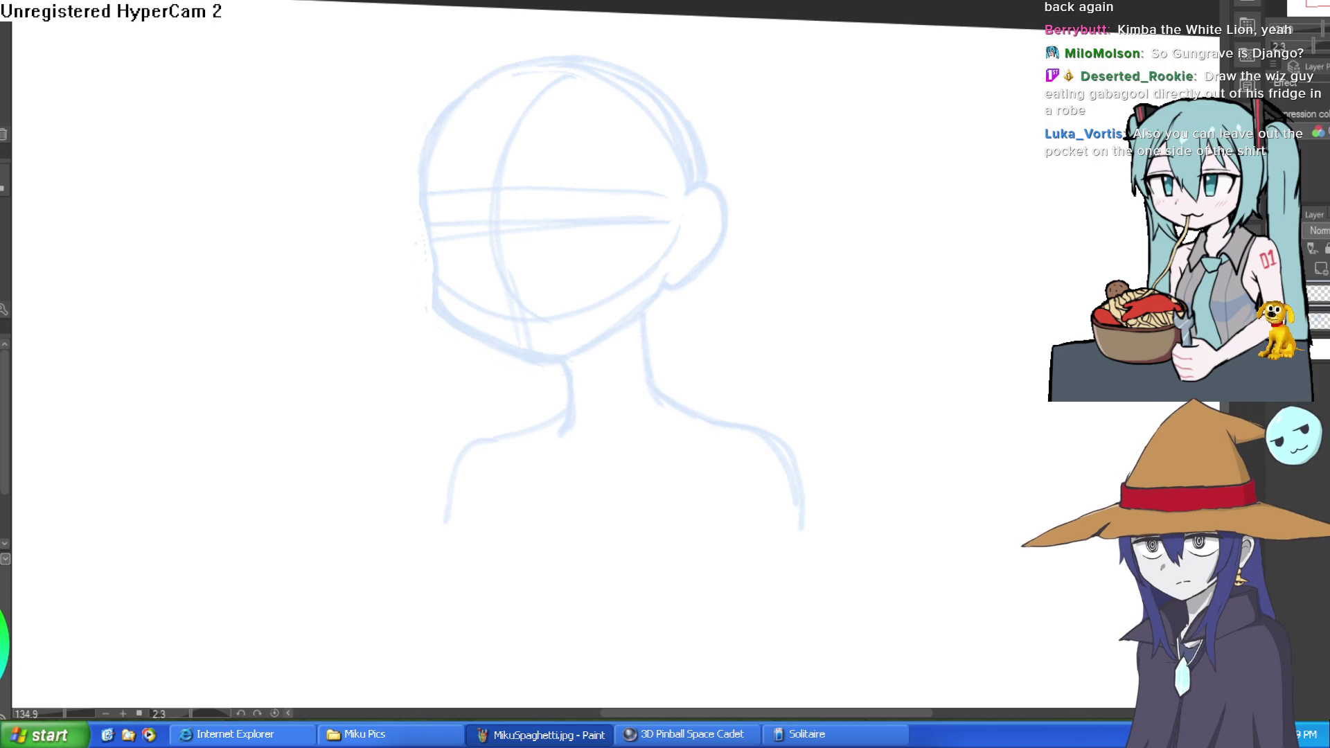
# Ink the left face outline, chin and jawline up to the right jaw with the G-pen.
pyautogui.moveTo(433, 243); pyautogui.dragTo(457, 114)
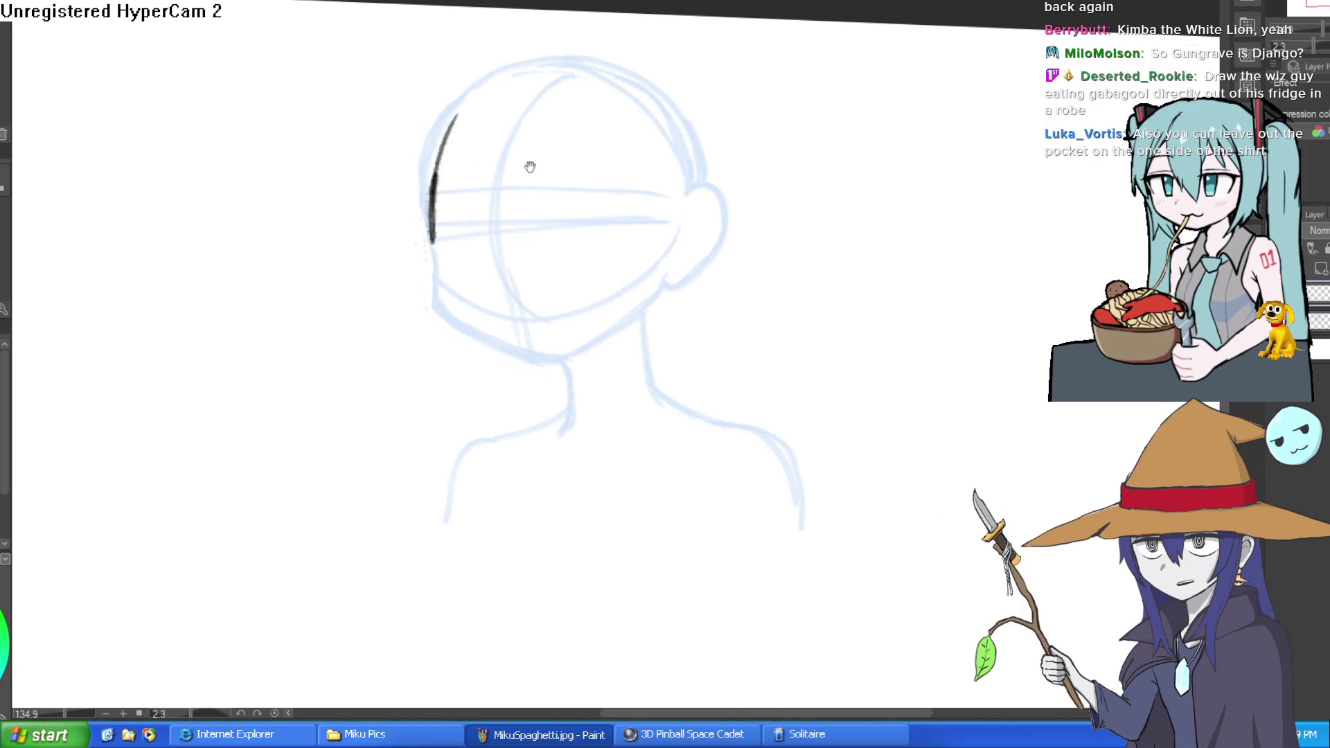
pyautogui.hscroll(1, 502, 302)
pyautogui.moveTo(420, 236)
pyautogui.mouseDown()
pyautogui.moveTo(419, 277)
pyautogui.moveTo(509, 362)
pyautogui.mouseUp()
pyautogui.moveTo(644, 335); pyautogui.dragTo(580, 361)
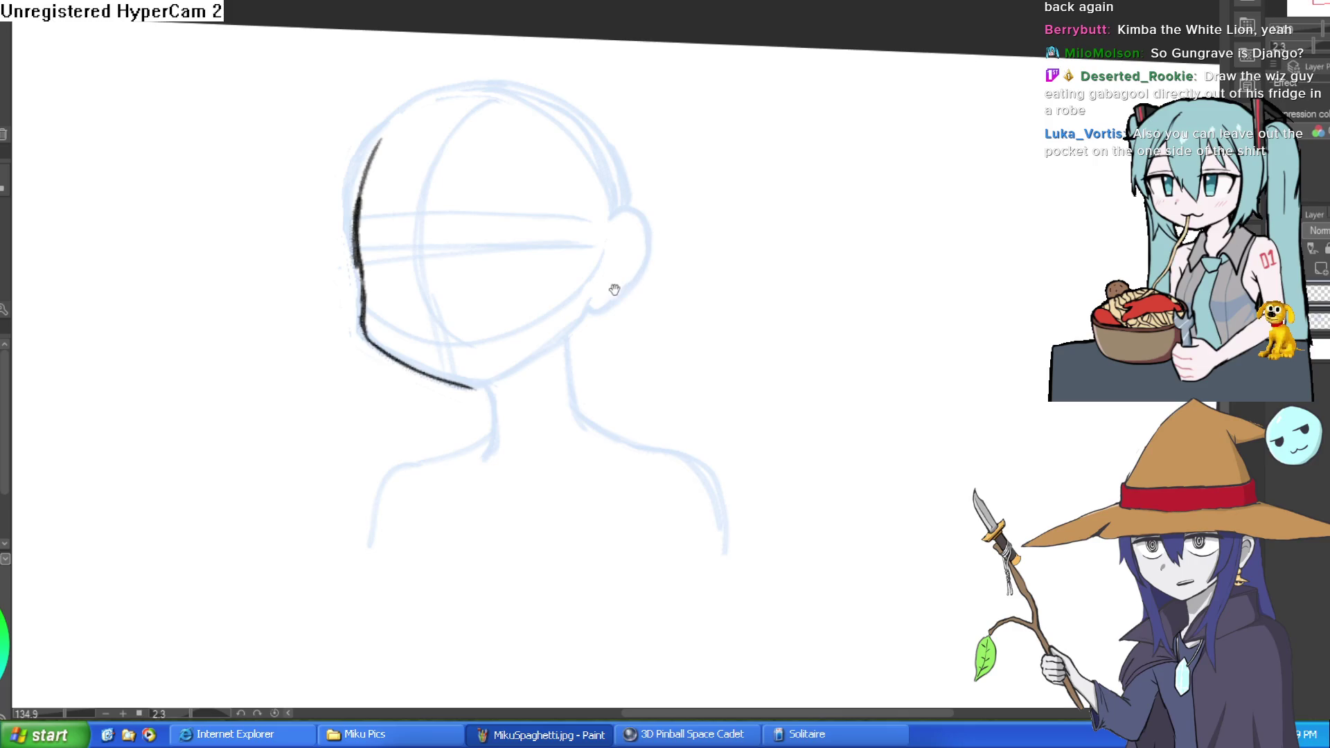
pyautogui.moveTo(627, 260); pyautogui.dragTo(632, 291)
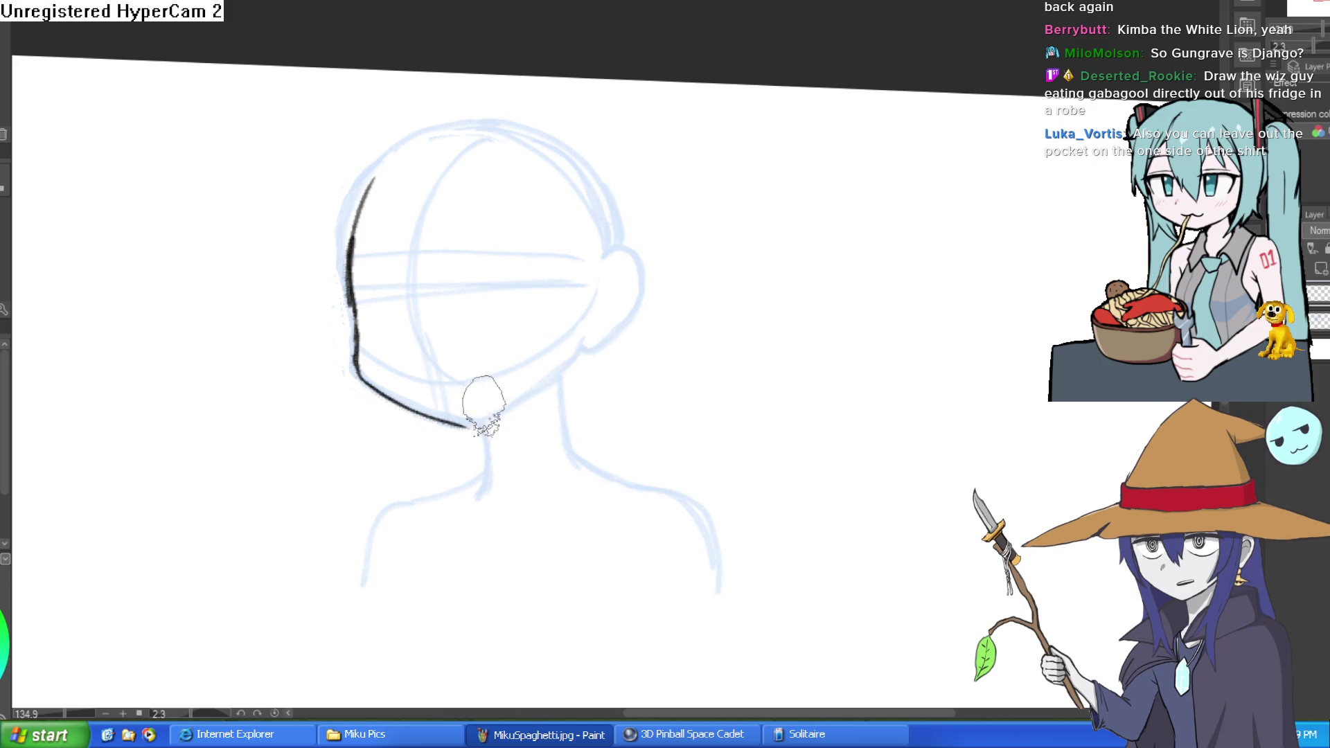
pyautogui.moveTo(464, 425); pyautogui.dragTo(584, 342)
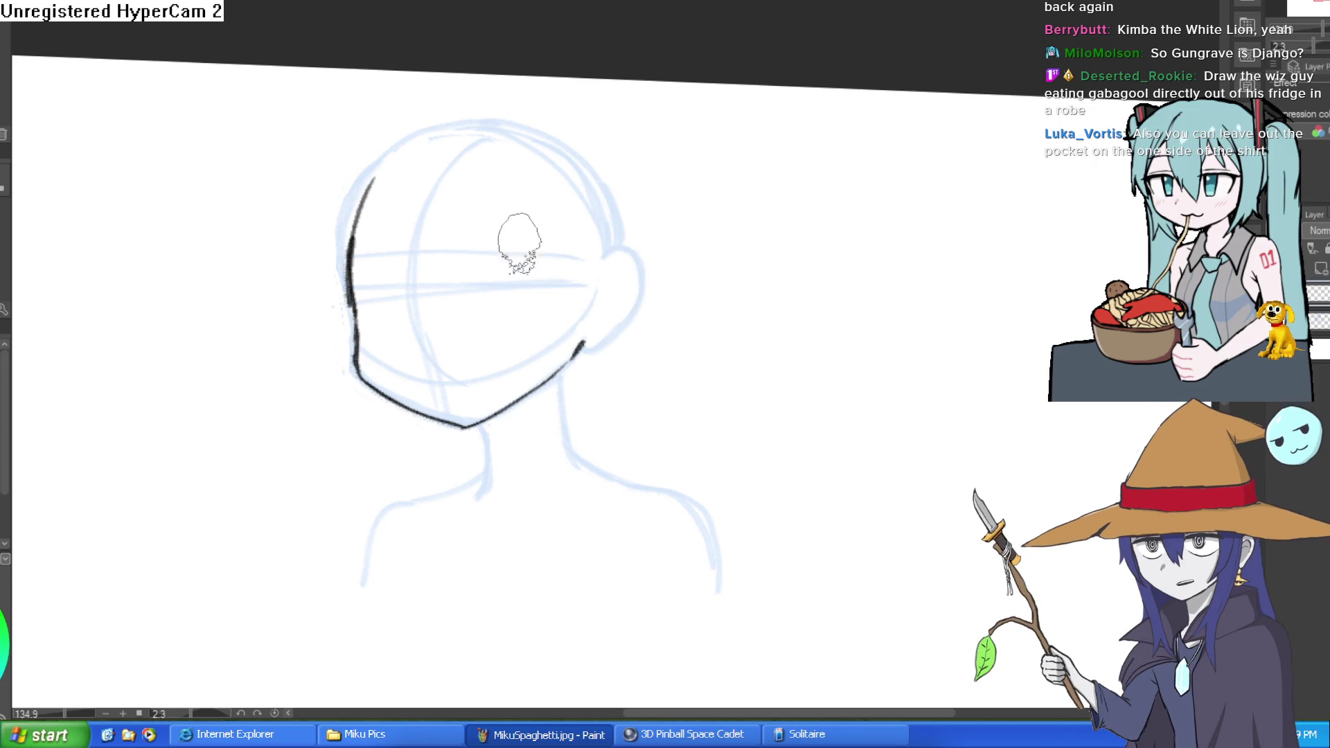
pyautogui.scroll(1, 485, 291)
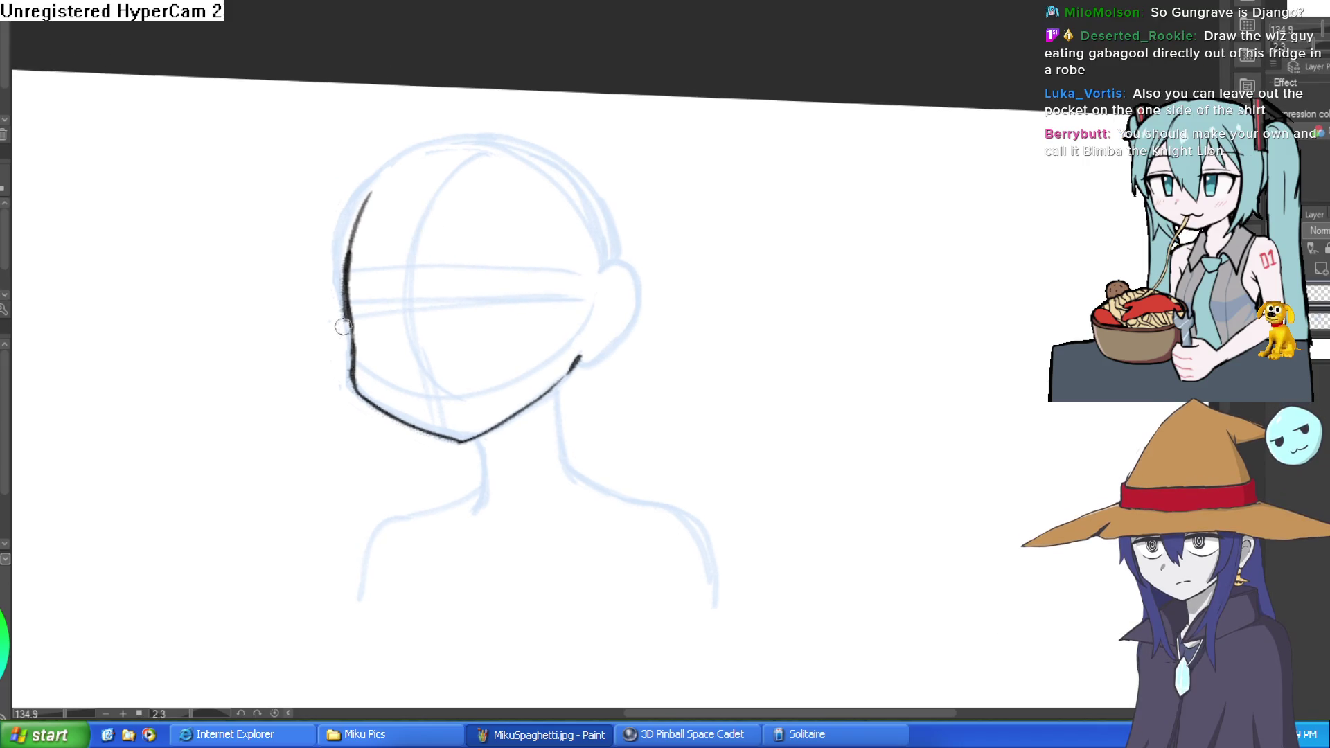
# Erase along the heavy left face outline to thin it.
pyautogui.moveTo(350, 308); pyautogui.dragTo(356, 230)
pyautogui.moveTo(340, 289); pyautogui.dragTo(374, 186)
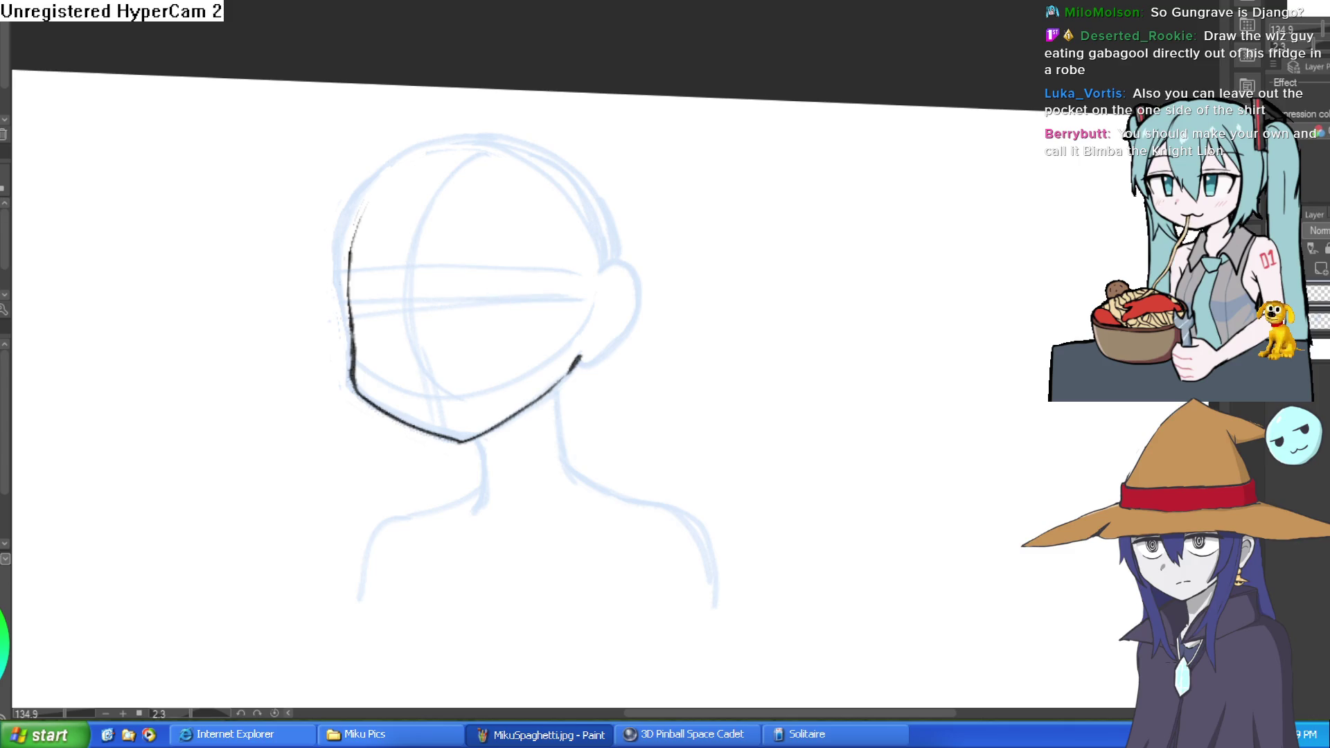
pyautogui.scroll(5, 579, 252)
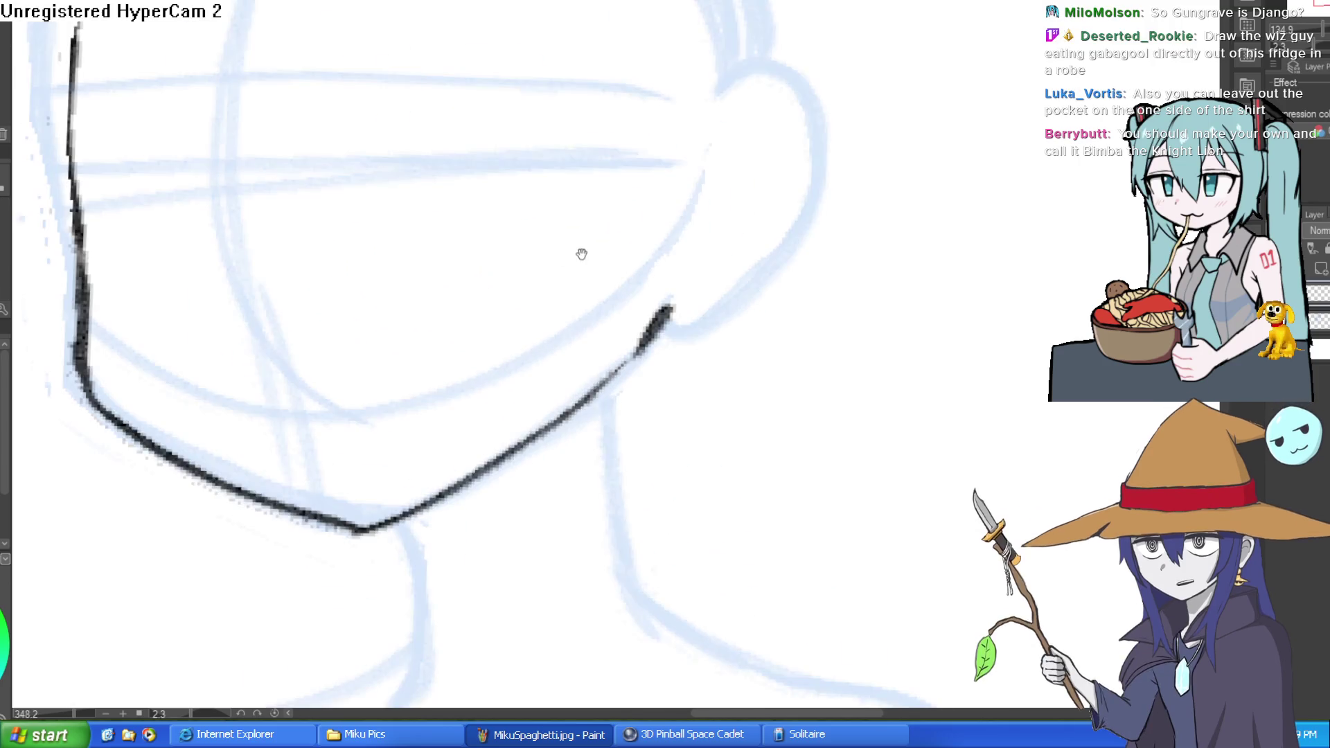
# Ink both upper lash lines and the right eye's lower curve, darkening the right lash.
pyautogui.moveTo(411, 230)
pyautogui.mouseDown()
pyautogui.moveTo(474, 196)
pyautogui.moveTo(599, 187)
pyautogui.moveTo(621, 207)
pyautogui.moveTo(611, 244)
pyautogui.mouseUp()
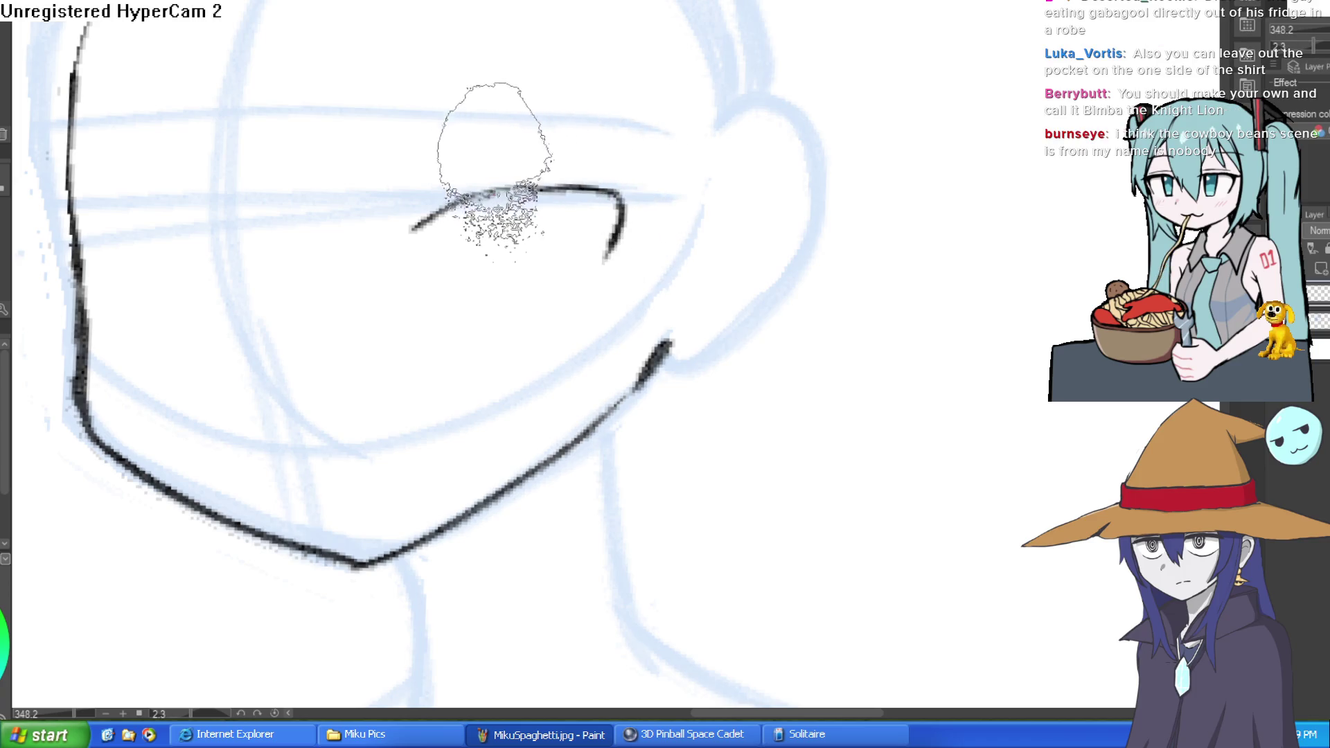
pyautogui.moveTo(238, 250)
pyautogui.mouseDown()
pyautogui.moveTo(119, 233)
pyautogui.moveTo(119, 299)
pyautogui.mouseUp()
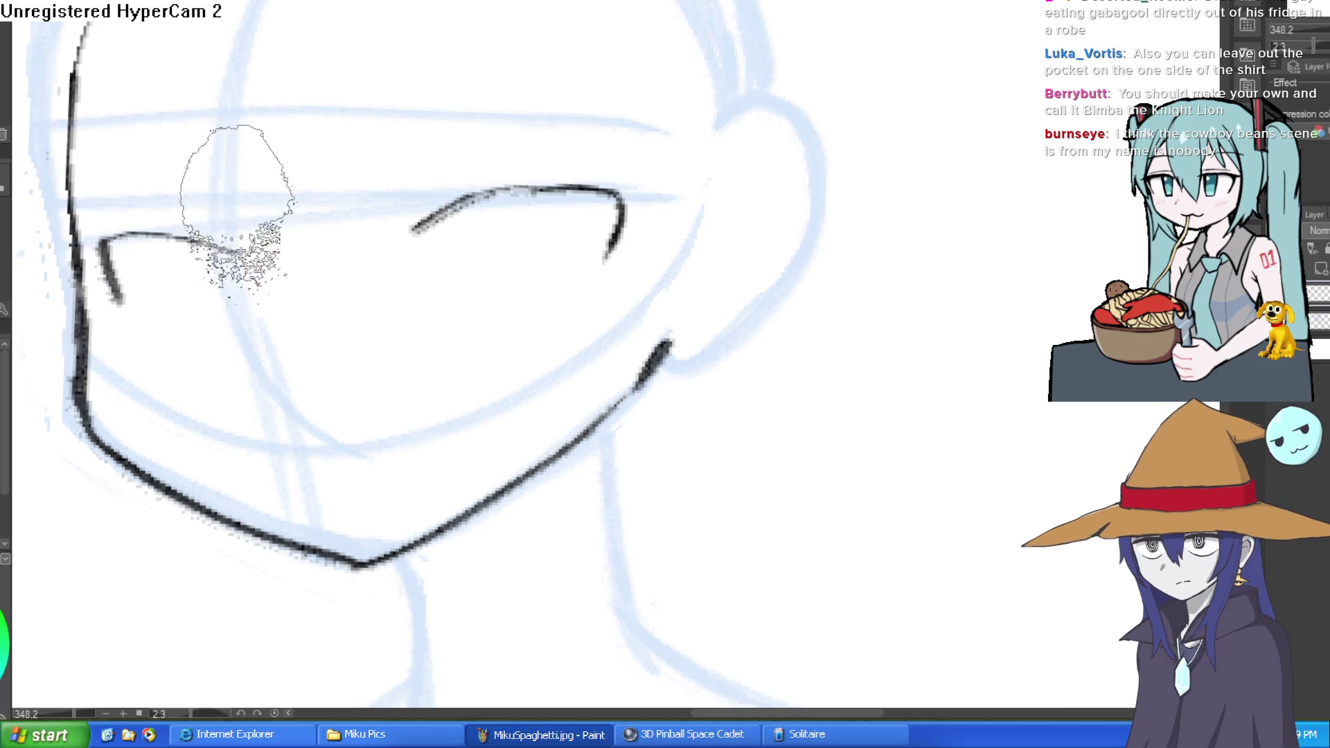
pyautogui.moveTo(595, 282)
pyautogui.mouseDown()
pyautogui.moveTo(550, 244)
pyautogui.moveTo(535, 282)
pyautogui.mouseUp()
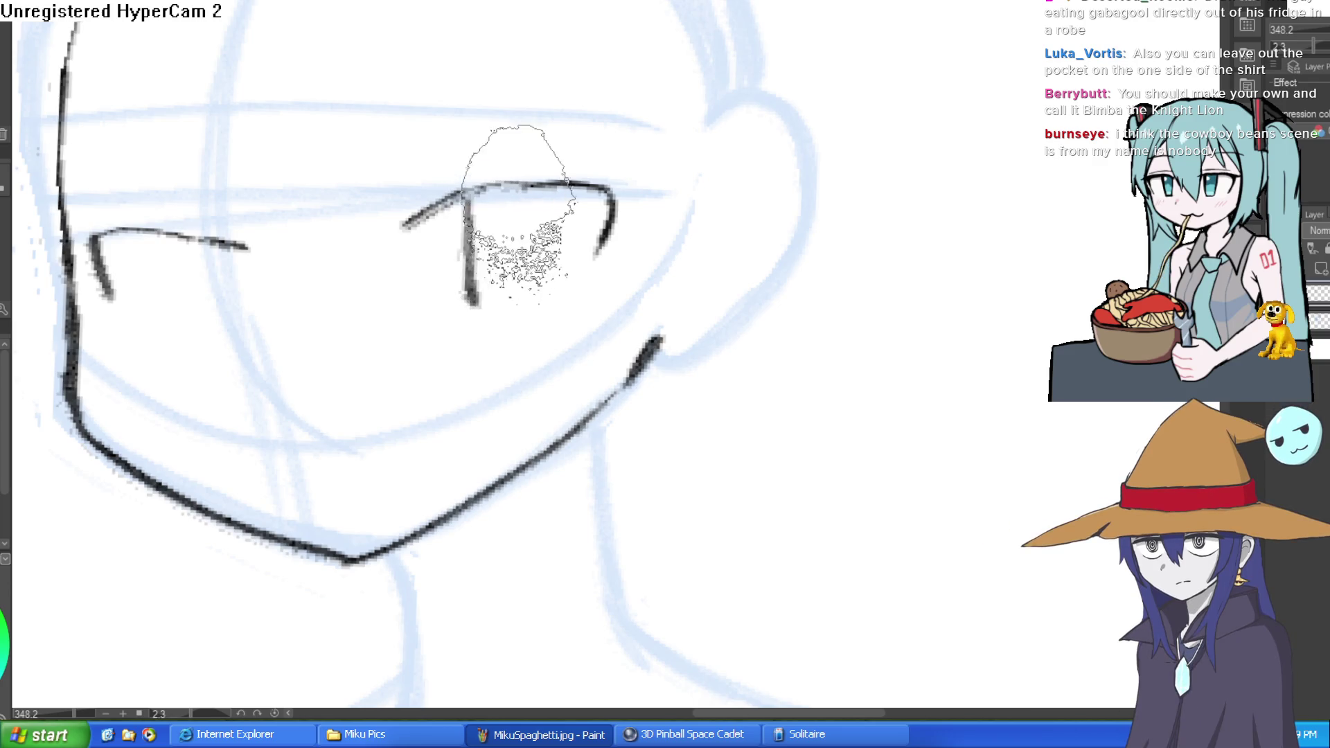
pyautogui.moveTo(449, 208)
pyautogui.mouseDown()
pyautogui.moveTo(499, 277)
pyautogui.moveTo(548, 277)
pyautogui.mouseUp()
pyautogui.hotkey('ctrl', 'z')
pyautogui.moveTo(449, 208)
pyautogui.mouseDown()
pyautogui.moveTo(558, 241)
pyautogui.moveTo(566, 177)
pyautogui.mouseUp()
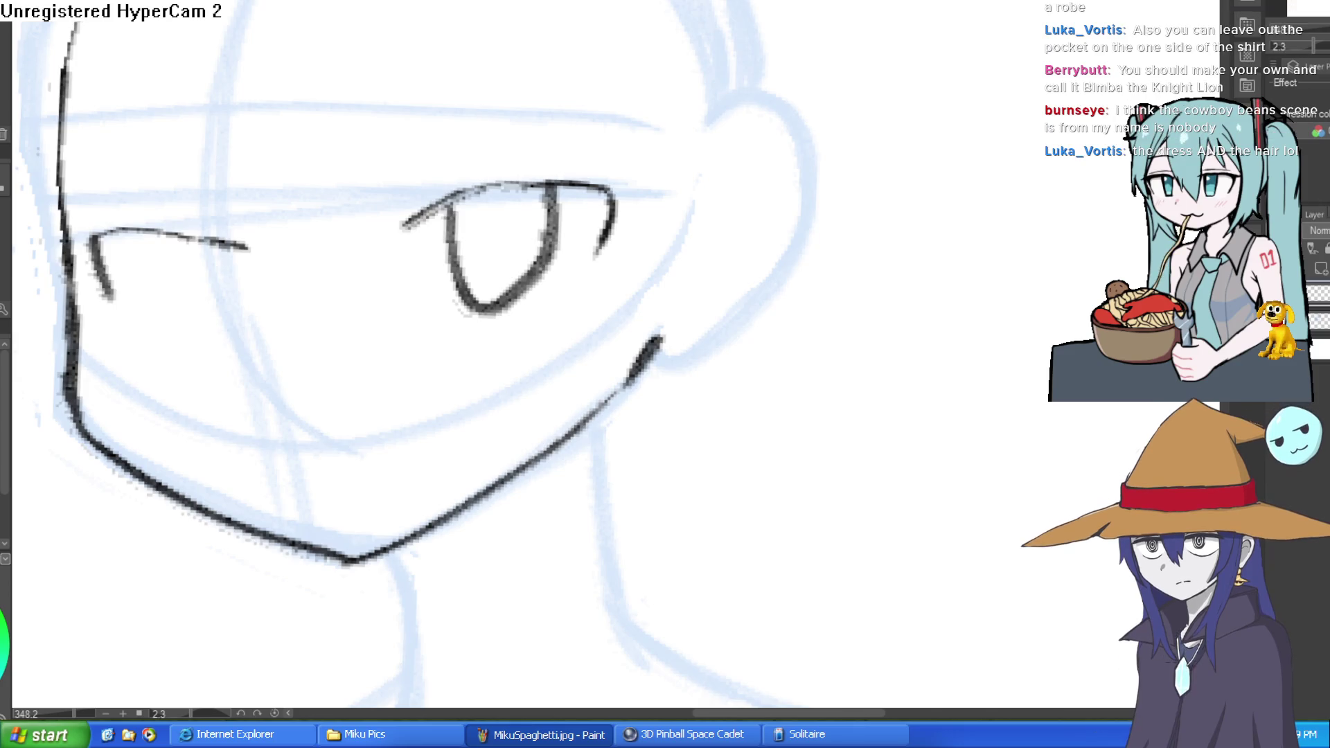
pyautogui.moveTo(416, 174)
pyautogui.mouseDown()
pyautogui.moveTo(619, 131)
pyautogui.moveTo(649, 151)
pyautogui.moveTo(626, 231)
pyautogui.moveTo(596, 258)
pyautogui.mouseUp()
# Draw the left eye's rounded lower curve, redrawing it once after an undo.
pyautogui.moveTo(624, 156); pyautogui.dragTo(610, 80)
pyautogui.moveTo(179, 164)
pyautogui.mouseDown()
pyautogui.moveTo(194, 252)
pyautogui.moveTo(264, 183)
pyautogui.mouseUp()
pyautogui.hotkey('ctrl', 'z')
pyautogui.moveTo(215, 147)
pyautogui.mouseDown()
pyautogui.moveTo(163, 208)
pyautogui.moveTo(267, 222)
pyautogui.mouseUp()
pyautogui.moveTo(174, 165); pyautogui.dragTo(262, 186)
pyautogui.moveTo(439, 103)
pyautogui.mouseDown()
pyautogui.moveTo(655, 187)
pyautogui.moveTo(633, 259)
pyautogui.moveTo(633, 326)
pyautogui.mouseUp()
pyautogui.scroll(-2, 694, 356)
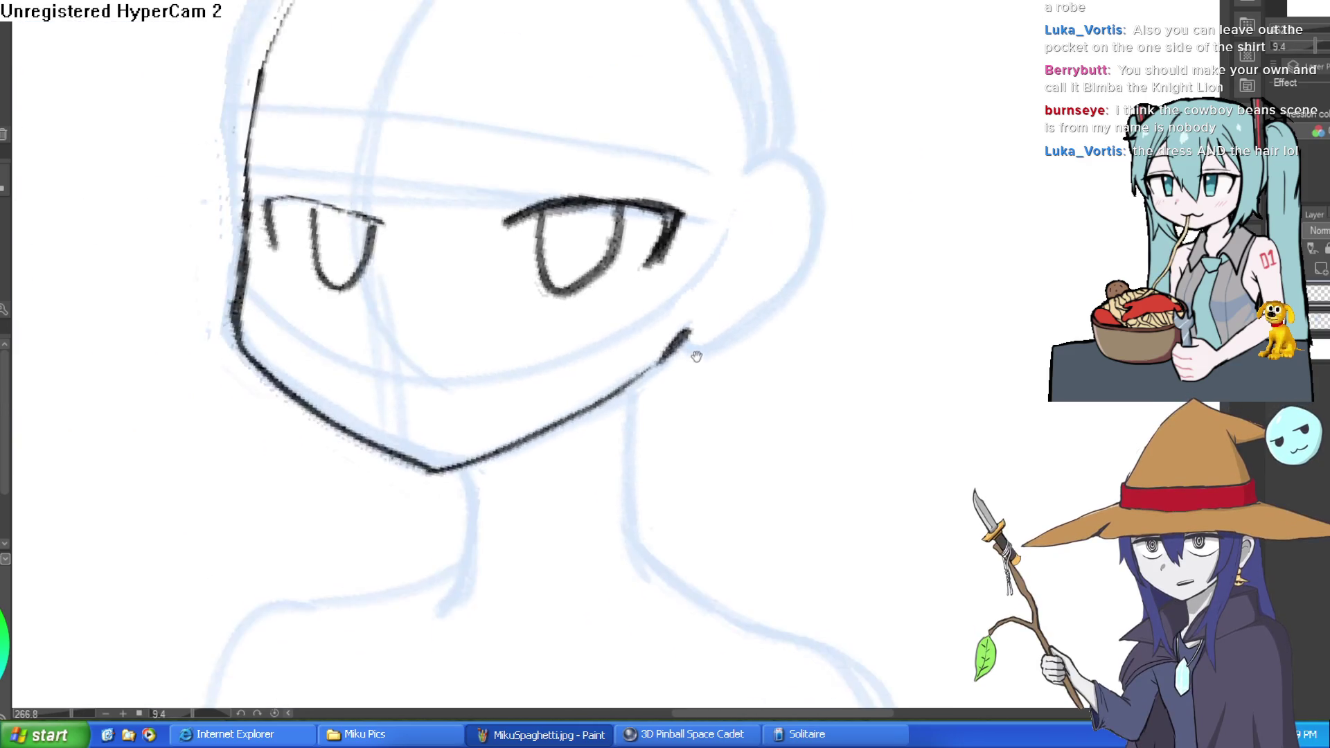
# Ink both sides of the neck and erase stray marks around the eye.
pyautogui.moveTo(471, 300); pyautogui.dragTo(475, 388)
pyautogui.moveTo(632, 220)
pyautogui.mouseDown()
pyautogui.moveTo(647, 350)
pyautogui.moveTo(693, 401)
pyautogui.mouseUp()
pyautogui.scroll(5, 645, 326)
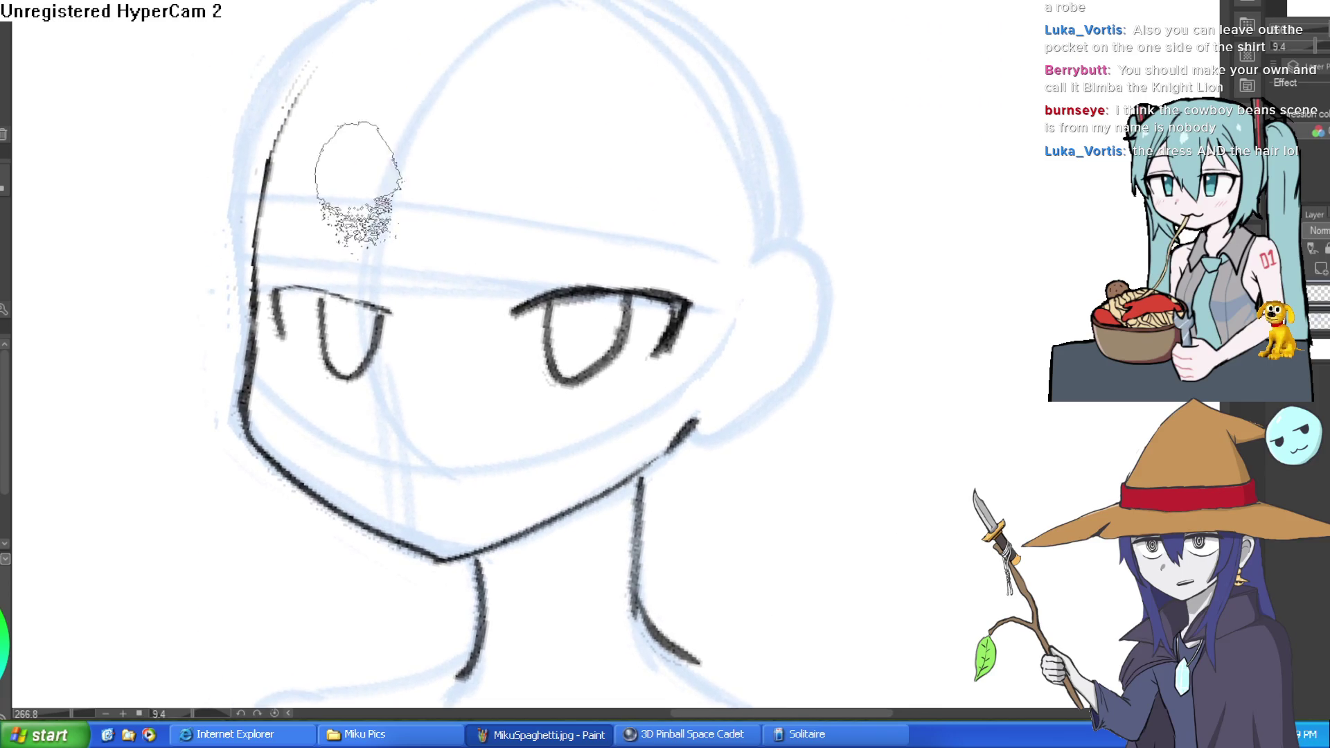
pyautogui.moveTo(496, 202); pyautogui.dragTo(511, 178)
pyautogui.moveTo(560, 308)
pyautogui.mouseDown()
pyautogui.moveTo(676, 261)
pyautogui.moveTo(675, 284)
pyautogui.mouseUp()
pyautogui.moveTo(762, 227)
pyautogui.mouseDown()
pyautogui.moveTo(691, 184)
pyautogui.moveTo(742, 113)
pyautogui.moveTo(756, 32)
pyautogui.moveTo(762, 87)
pyautogui.moveTo(654, 155)
pyautogui.moveTo(737, 167)
pyautogui.moveTo(713, 149)
pyautogui.mouseUp()
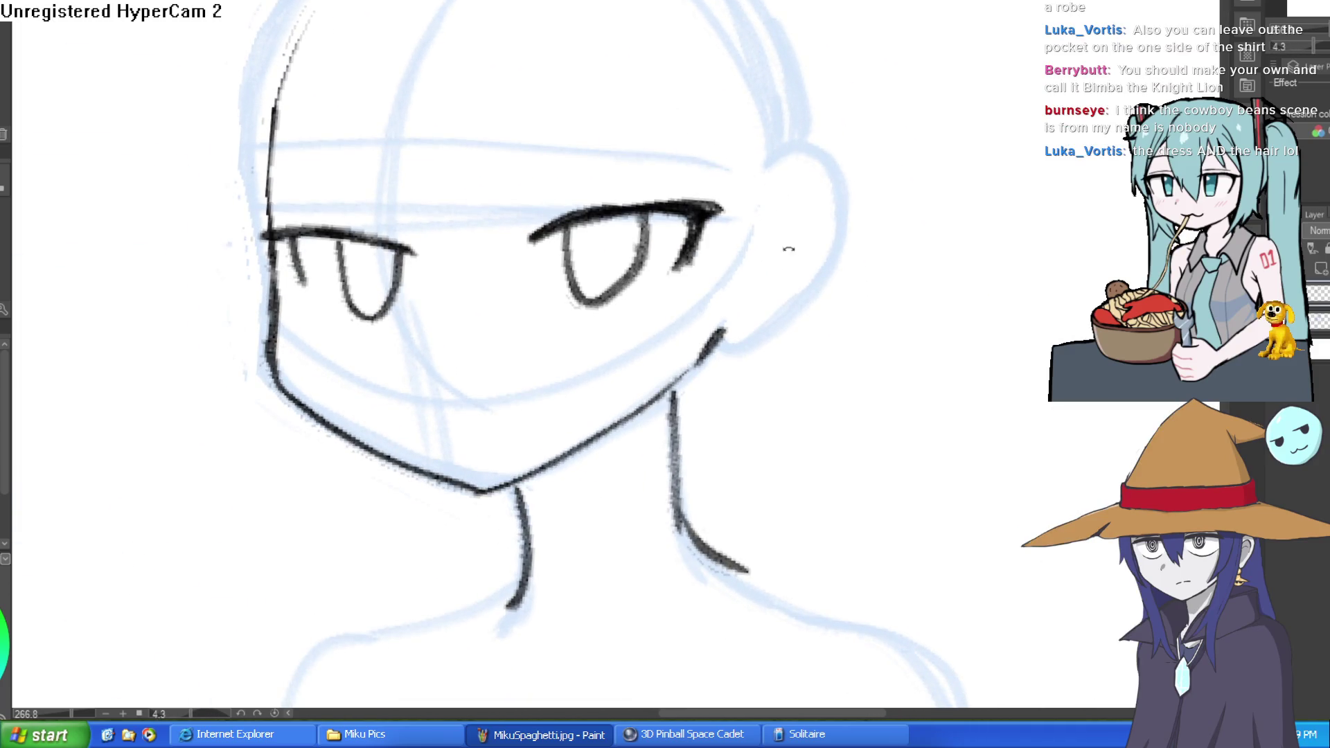
# Switch to a larger textured brush and angle the canvas for the eyebrow strokes.
pyautogui.press('b')
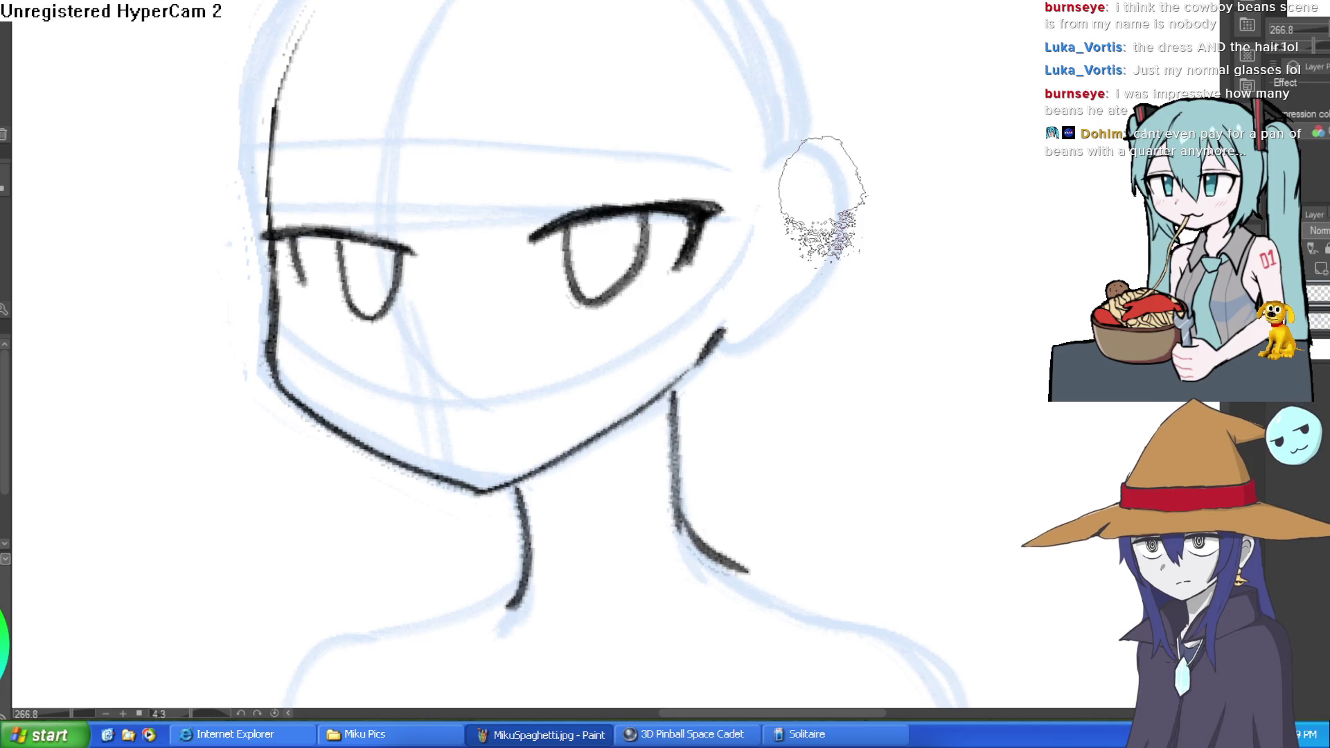
pyautogui.moveTo(823, 169); pyautogui.dragTo(653, 119)
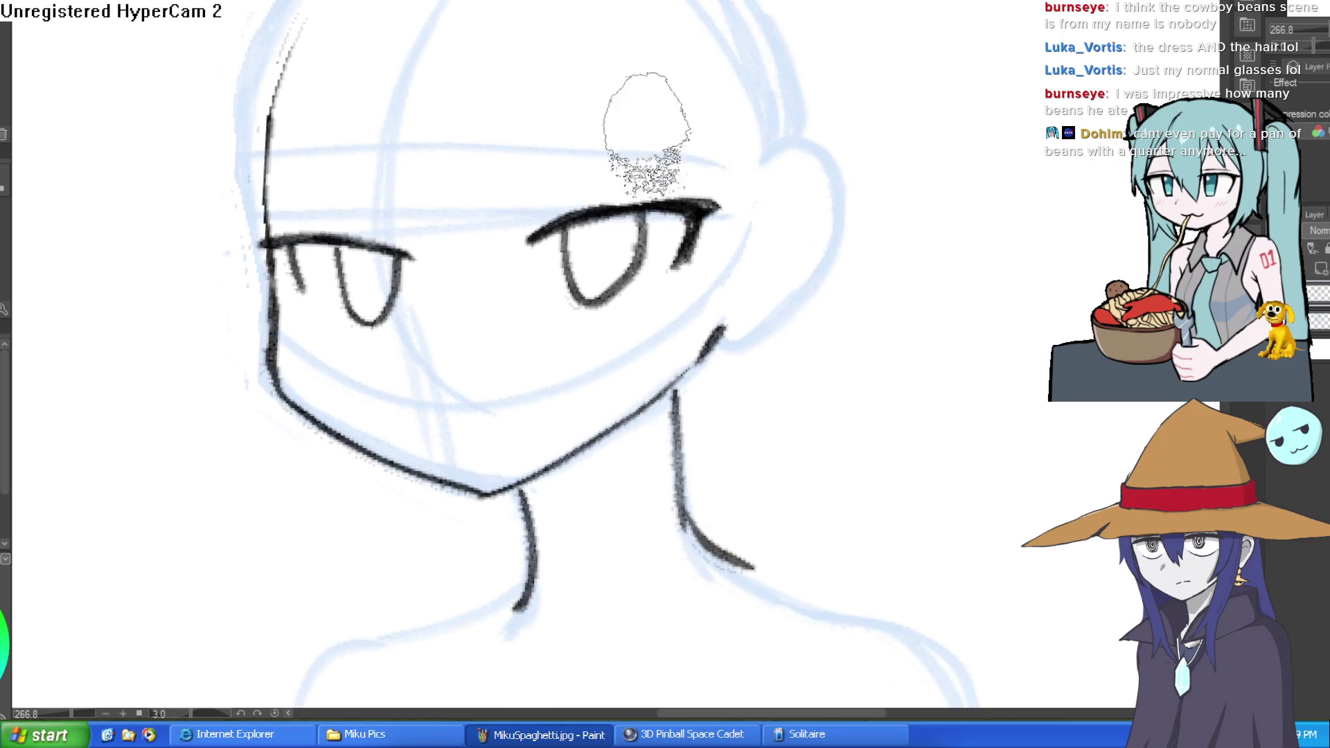
pyautogui.moveTo(767, 134)
pyautogui.mouseDown()
pyautogui.moveTo(832, 83)
pyautogui.moveTo(670, 97)
pyautogui.moveTo(749, 122)
pyautogui.moveTo(721, 88)
pyautogui.moveTo(738, 130)
pyautogui.mouseUp()
pyautogui.scroll(-4, 736, 163)
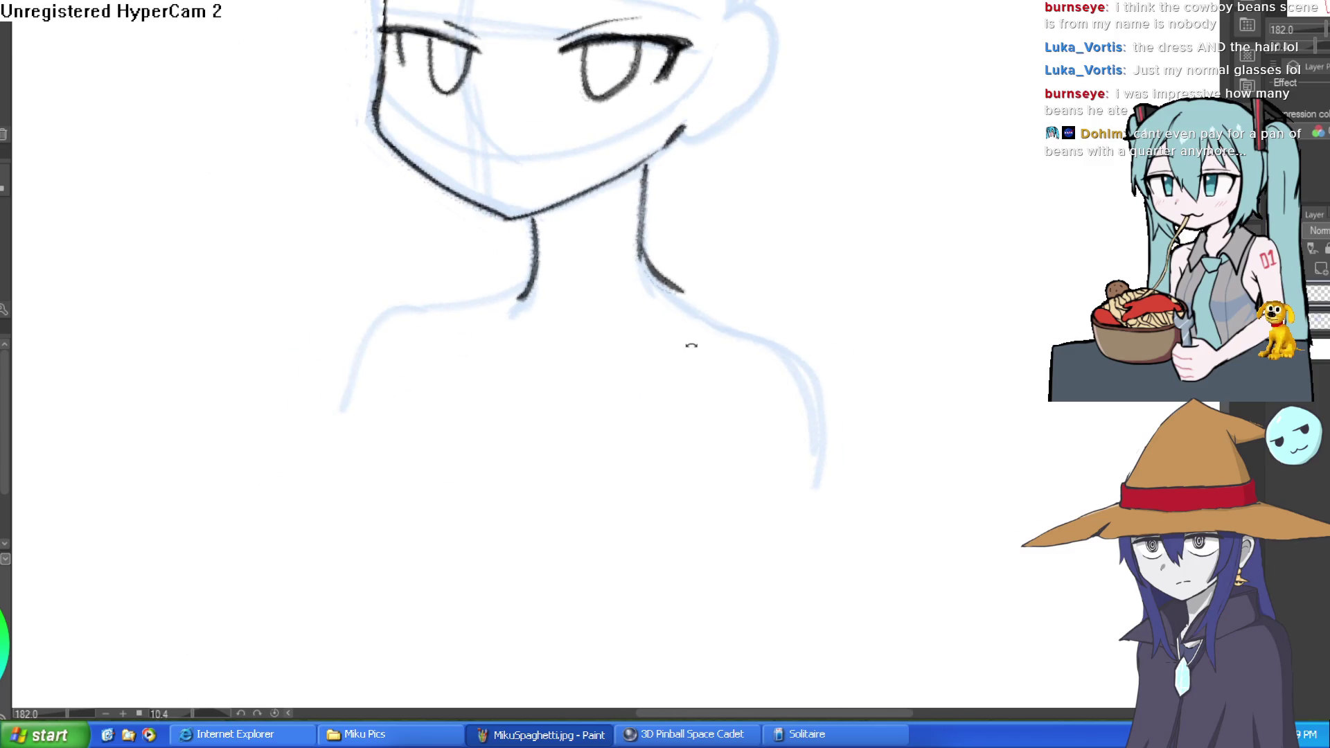
# Ink the open-collar V with the right collar and shoulder lines.
pyautogui.moveTo(613, 338)
pyautogui.mouseDown()
pyautogui.moveTo(588, 393)
pyautogui.moveTo(644, 379)
pyautogui.mouseUp()
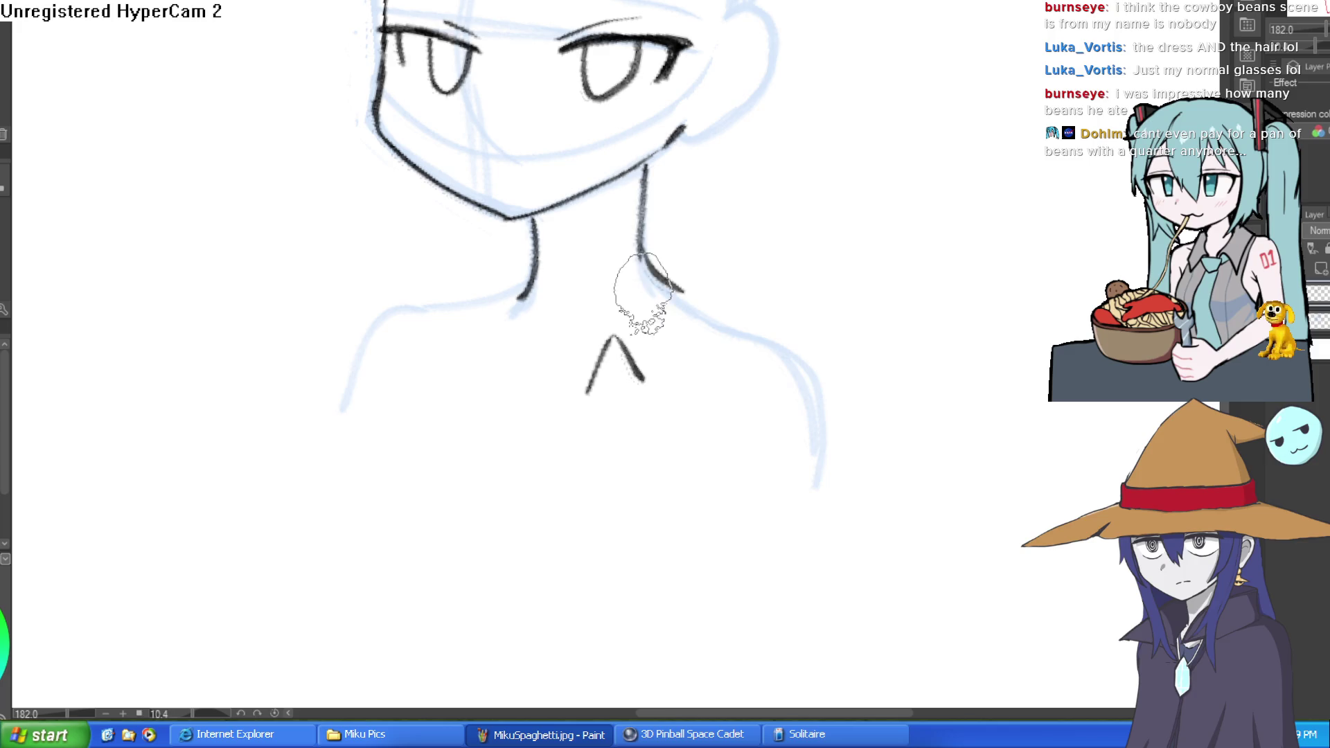
pyautogui.moveTo(643, 263); pyautogui.dragTo(606, 347)
pyautogui.moveTo(645, 237)
pyautogui.mouseDown()
pyautogui.moveTo(717, 300)
pyautogui.moveTo(699, 418)
pyautogui.moveTo(639, 380)
pyautogui.mouseUp()
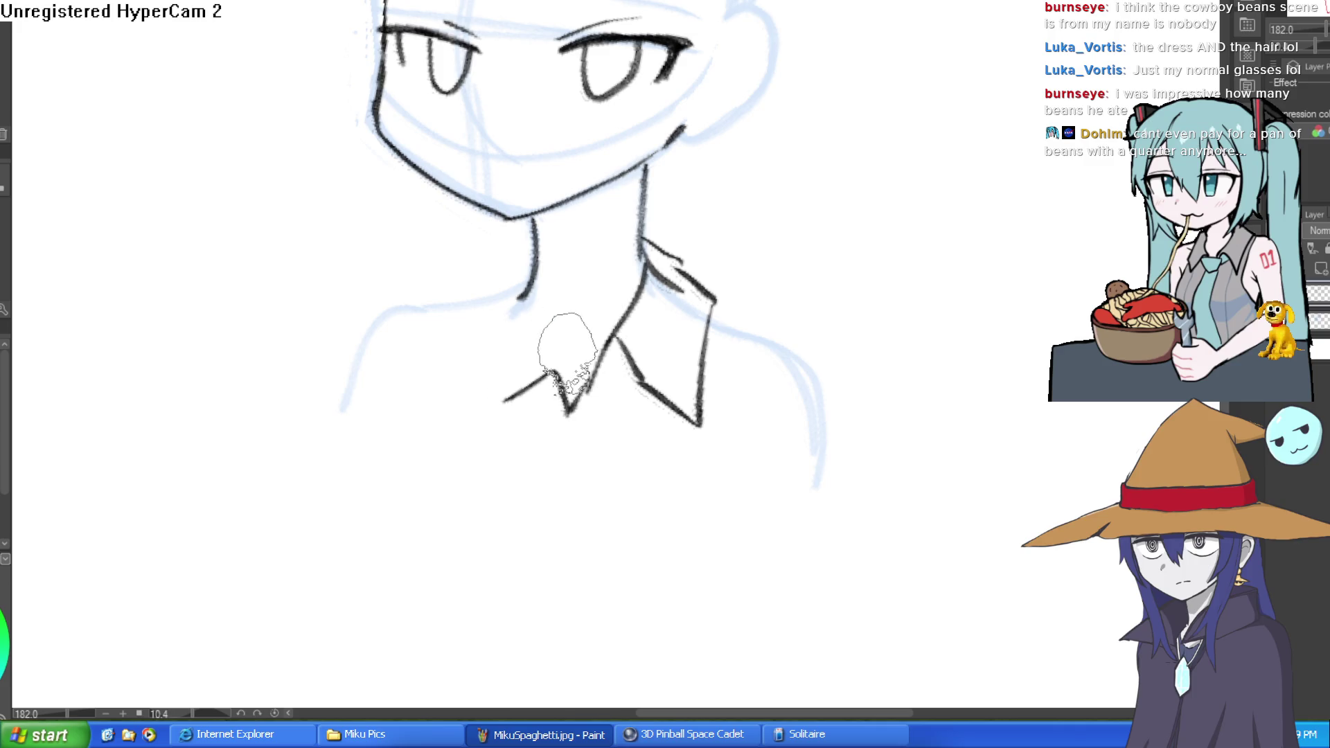
# Redraw the pointed left collar and add a fold line inside the right collar.
pyautogui.moveTo(570, 414)
pyautogui.mouseDown()
pyautogui.moveTo(525, 315)
pyautogui.moveTo(457, 302)
pyautogui.mouseUp()
pyautogui.hotkey('ctrl', 'z')
pyautogui.moveTo(528, 274)
pyautogui.mouseDown()
pyautogui.moveTo(471, 375)
pyautogui.moveTo(529, 380)
pyautogui.moveTo(554, 418)
pyautogui.mouseUp()
pyautogui.moveTo(617, 342); pyautogui.dragTo(580, 414)
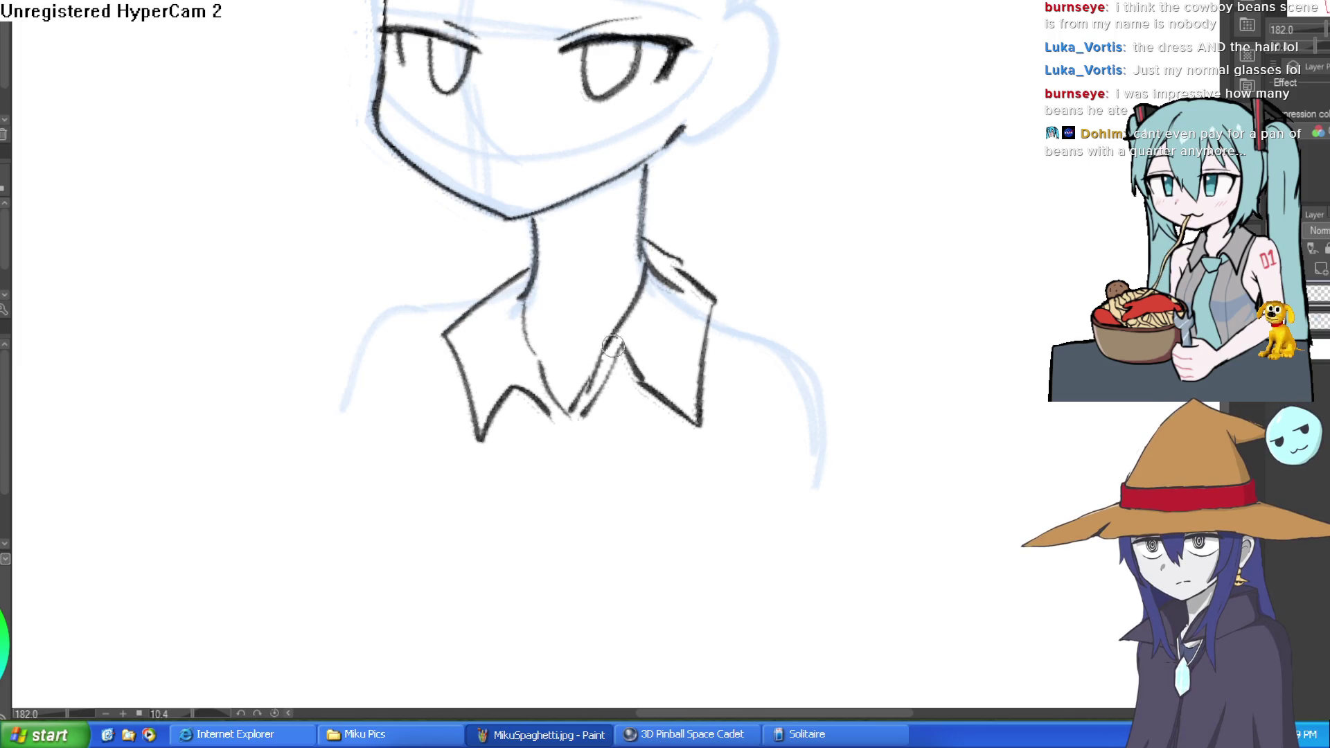
pyautogui.scroll(-3, 611, 346)
pyautogui.keyDown('shift'); pyautogui.moveTo(611, 346); pyautogui.dragTo(651, 305); pyautogui.keyUp('shift')
pyautogui.scroll(3, 669, 289)
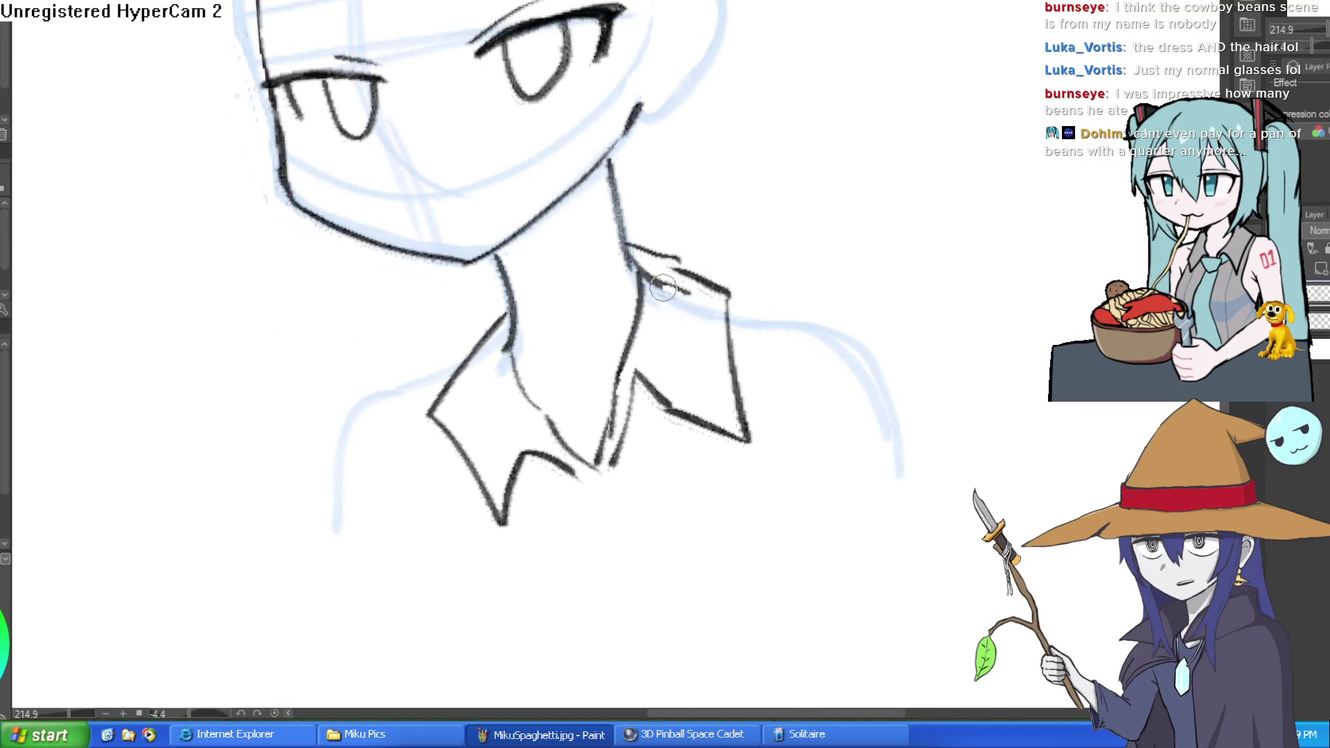
pyautogui.moveTo(757, 241)
pyautogui.keyDown('shift'); pyautogui.mouseDown()
pyautogui.moveTo(843, 309)
pyautogui.moveTo(811, 259)
pyautogui.moveTo(2, 164)
pyautogui.mouseUp(); pyautogui.keyUp('shift')
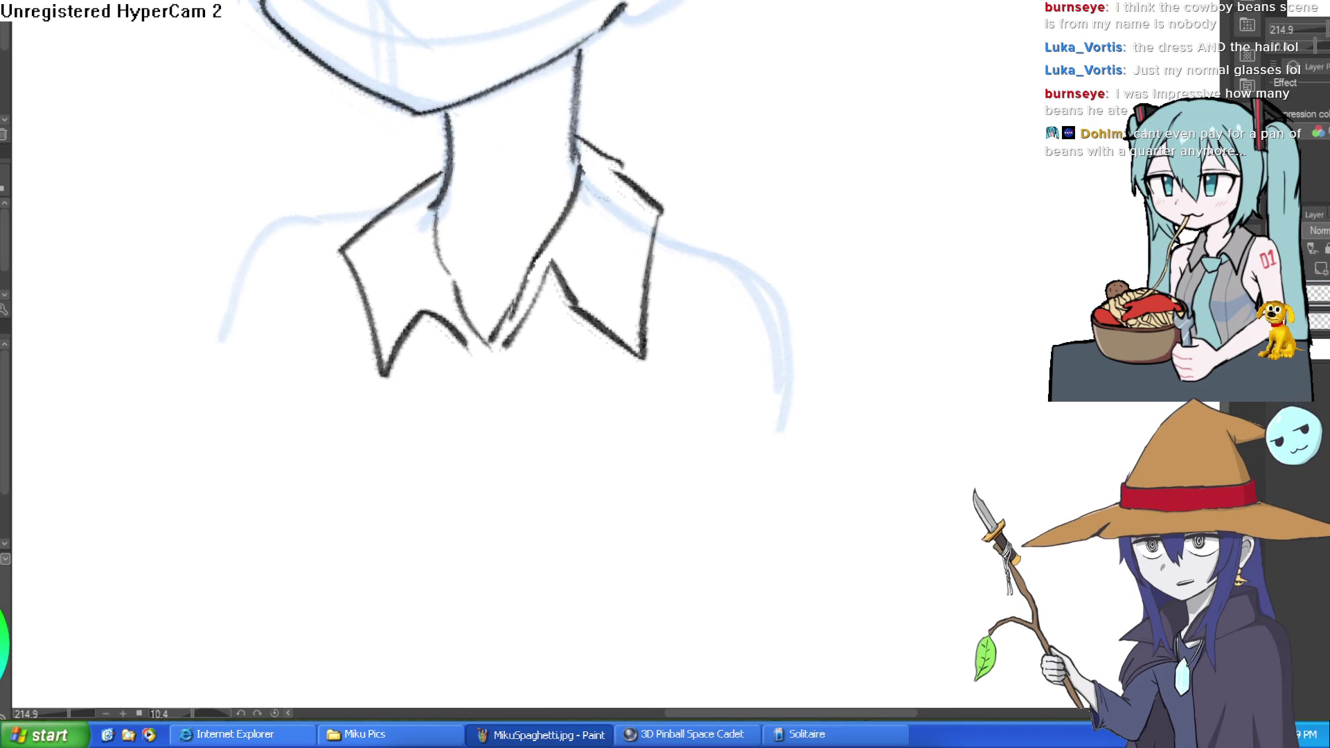
pyautogui.scroll(-3, 478, 154)
pyautogui.moveTo(751, 207)
pyautogui.mouseDown()
pyautogui.moveTo(709, 65)
pyautogui.moveTo(553, 199)
pyautogui.mouseUp()
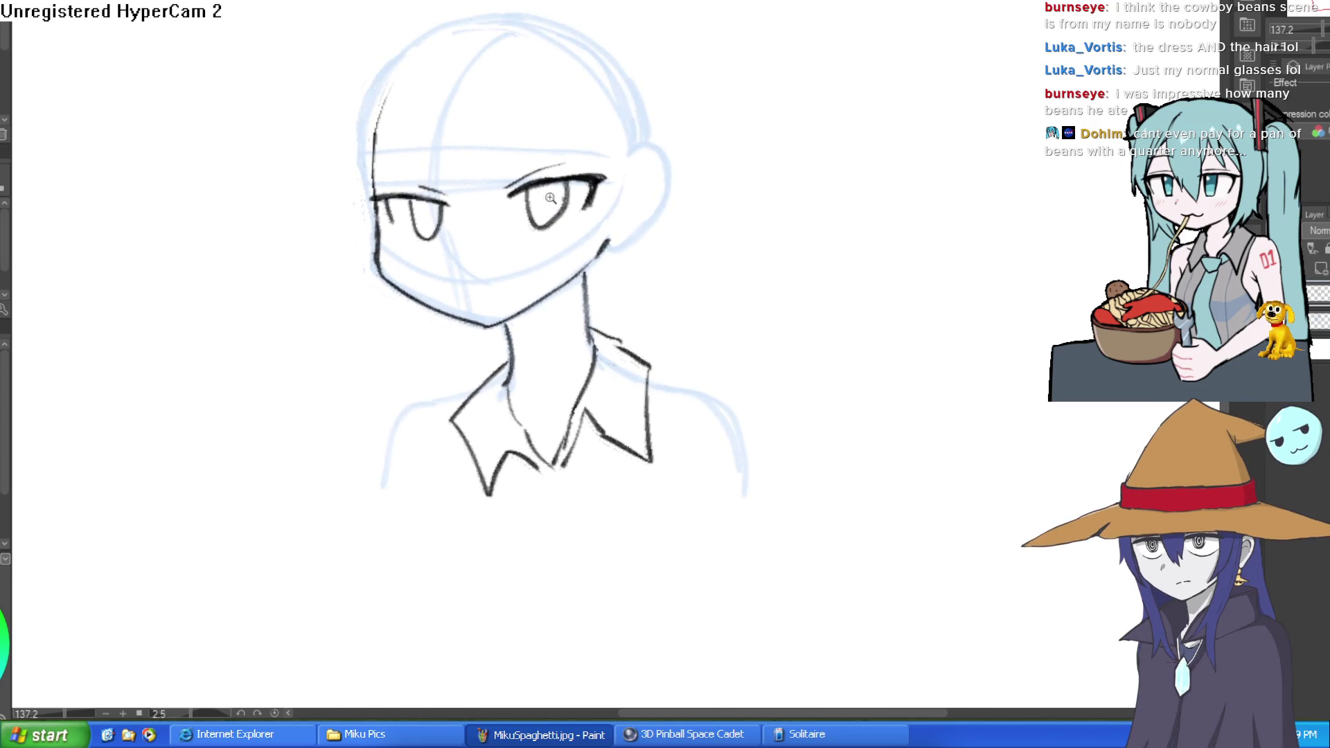
# Try inking a curved ear beside the face, undoing both attempts.
pyautogui.scroll(5, 554, 199)
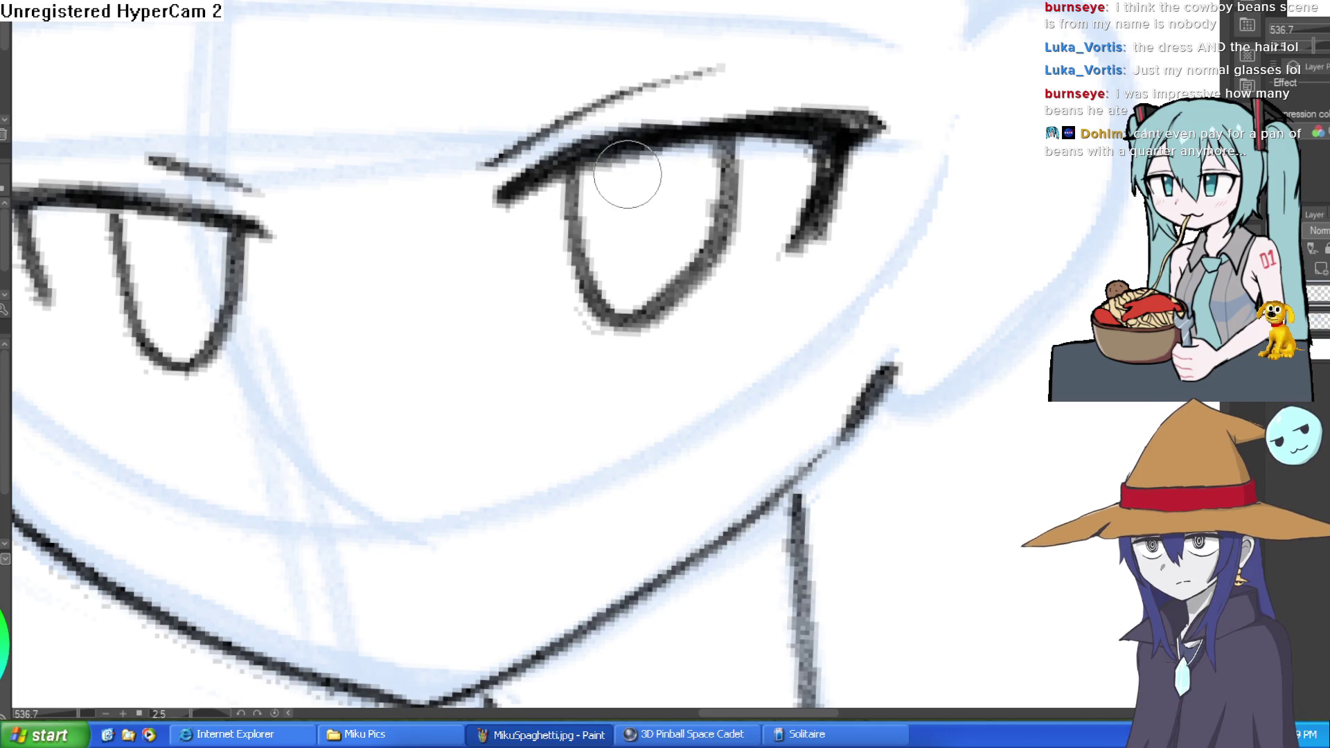
pyautogui.click(604, 281)
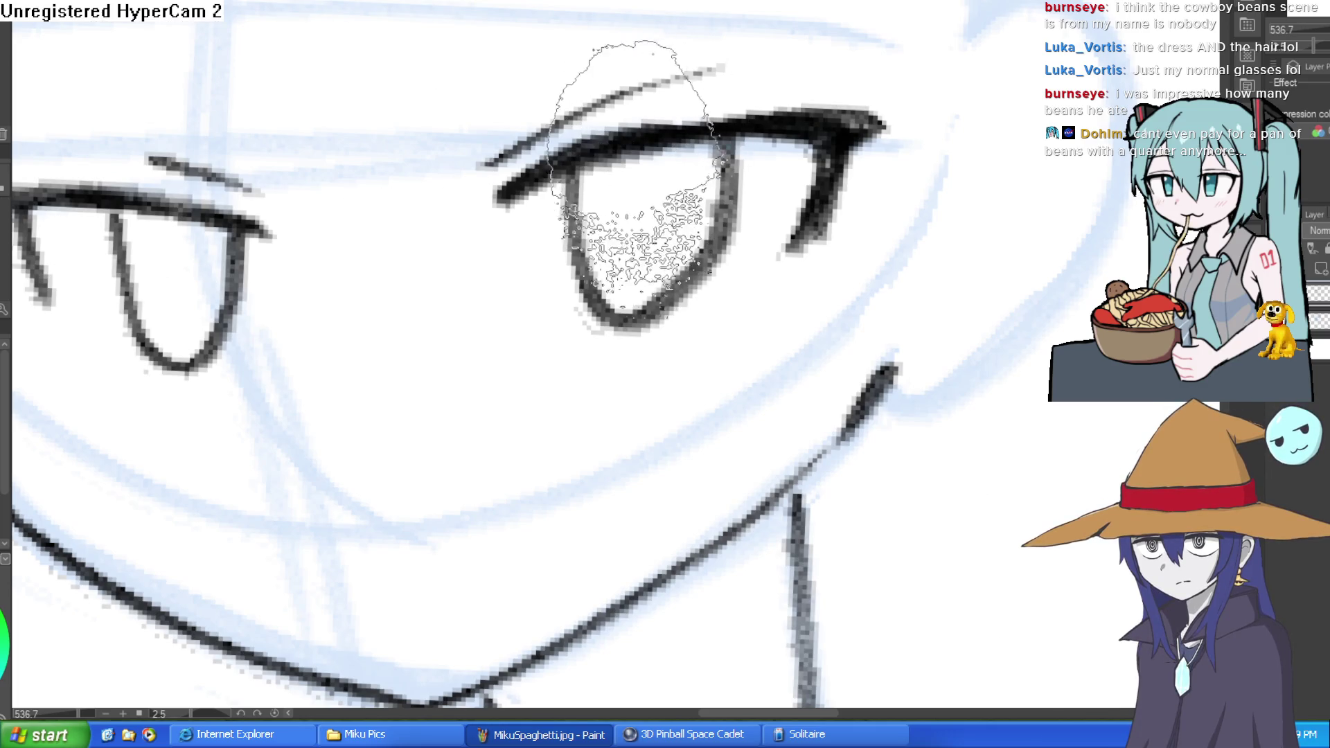
pyautogui.scroll(-4, 307, 250)
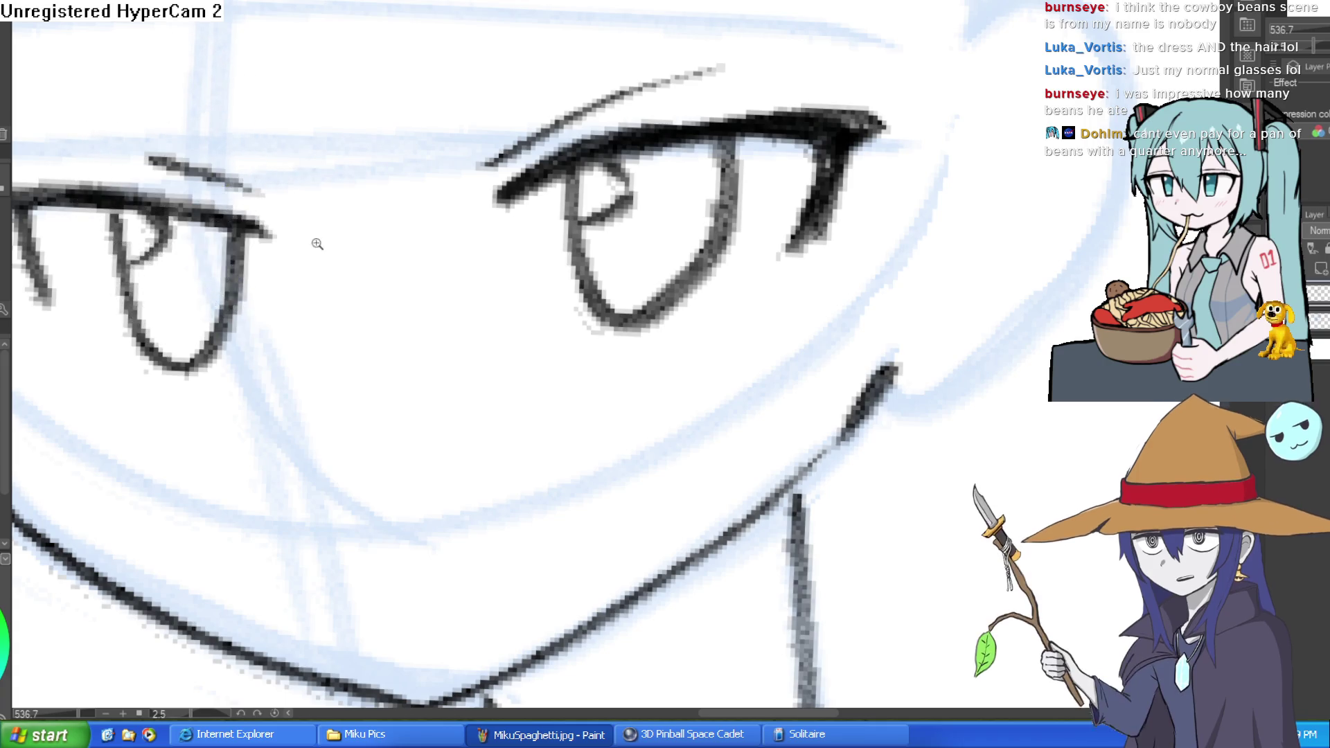
pyautogui.moveTo(751, 153)
pyautogui.mouseDown()
pyautogui.moveTo(693, 149)
pyautogui.moveTo(830, 237)
pyautogui.mouseUp()
pyautogui.moveTo(843, 186); pyautogui.dragTo(762, 149)
pyautogui.scroll(4, 792, 110)
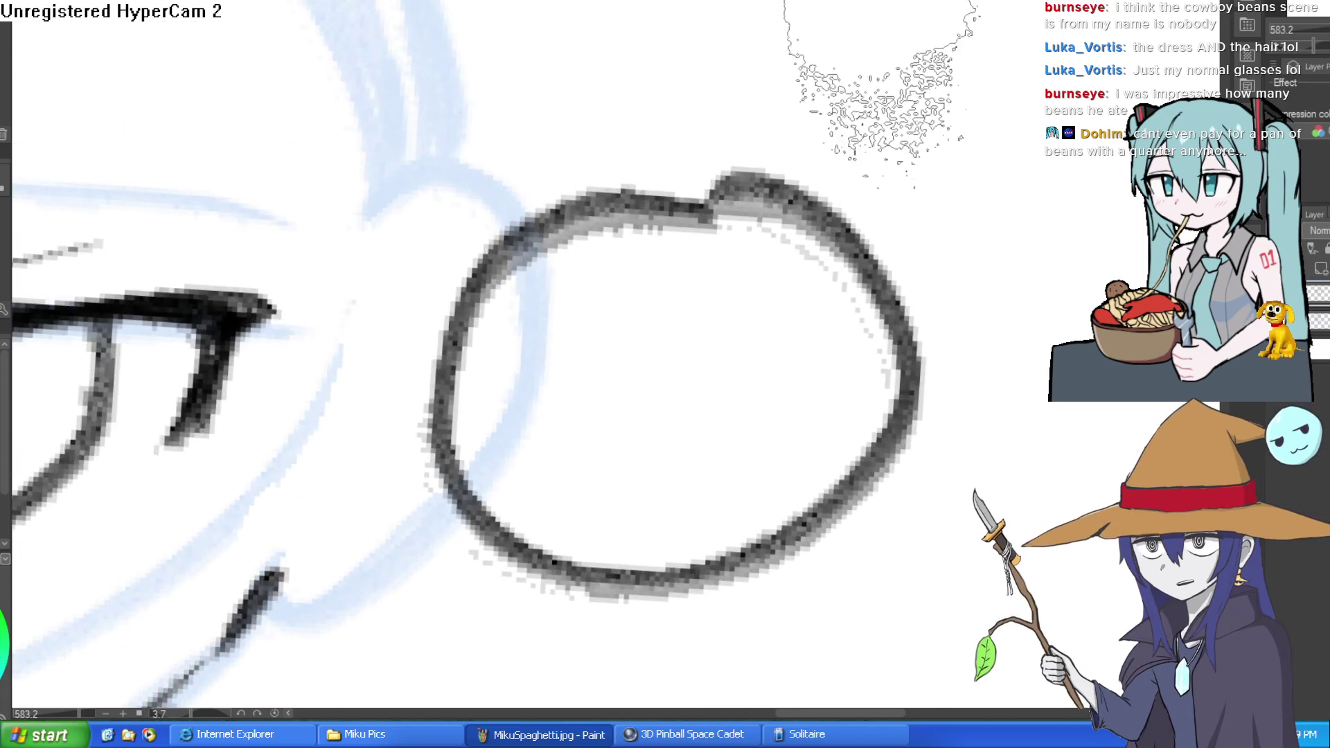
pyautogui.hotkey('ctrl', 'z')
pyautogui.hotkey('ctrl', 'z')
pyautogui.scroll(-8, 811, 122)
pyautogui.moveTo(841, 98); pyautogui.dragTo(891, 113)
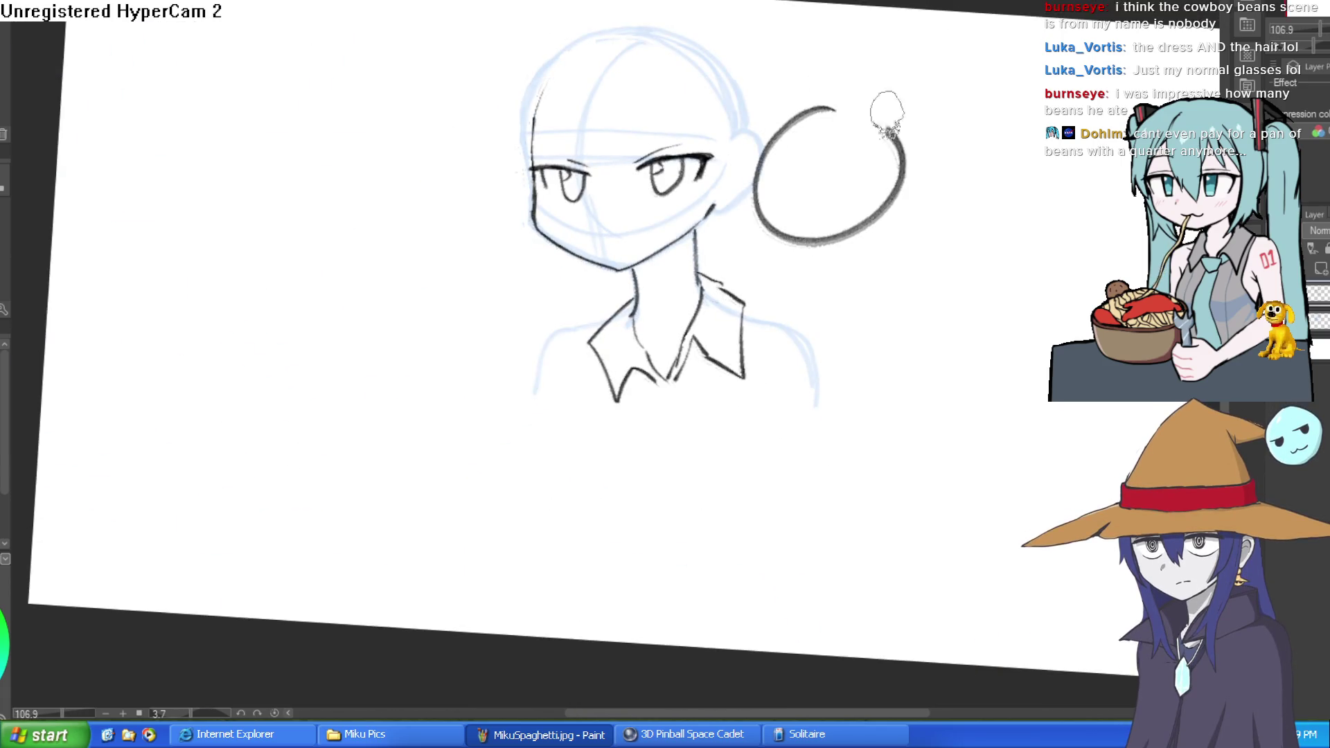
pyautogui.hotkey('ctrl', 'z')
# Ink the line down the side of the neck, undoing a stray squiggle near the collar.
pyautogui.moveTo(803, 222)
pyautogui.mouseDown()
pyautogui.moveTo(829, 229)
pyautogui.moveTo(810, 164)
pyautogui.mouseUp()
pyautogui.scroll(4, 700, 159)
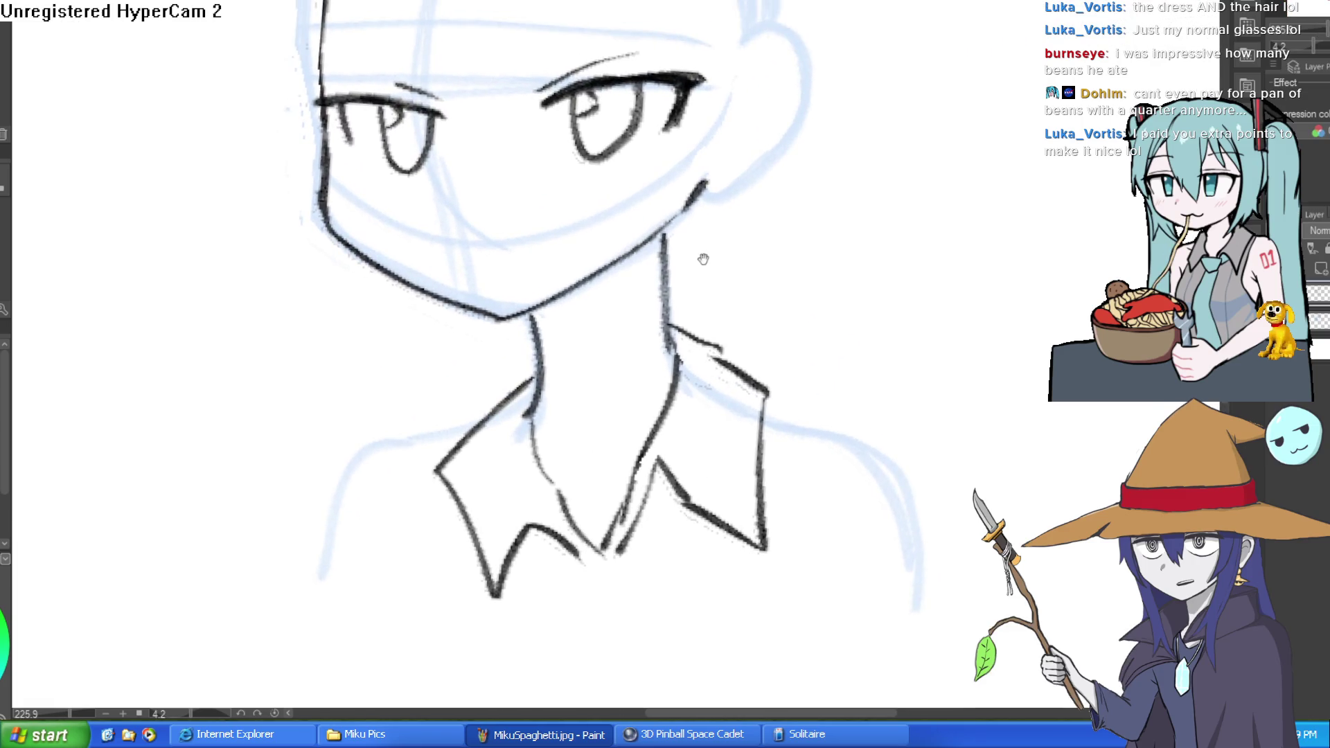
pyautogui.scroll(-3, 814, 185)
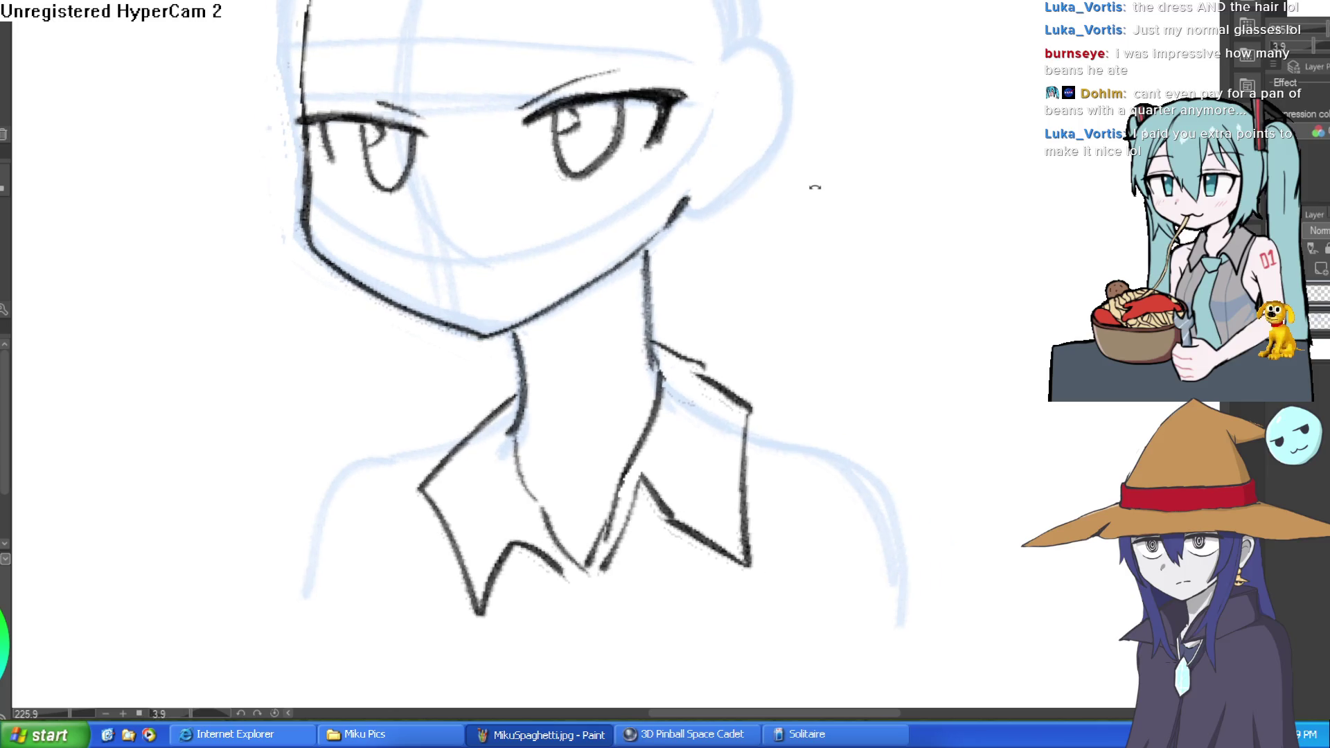
pyautogui.scroll(3, 687, 213)
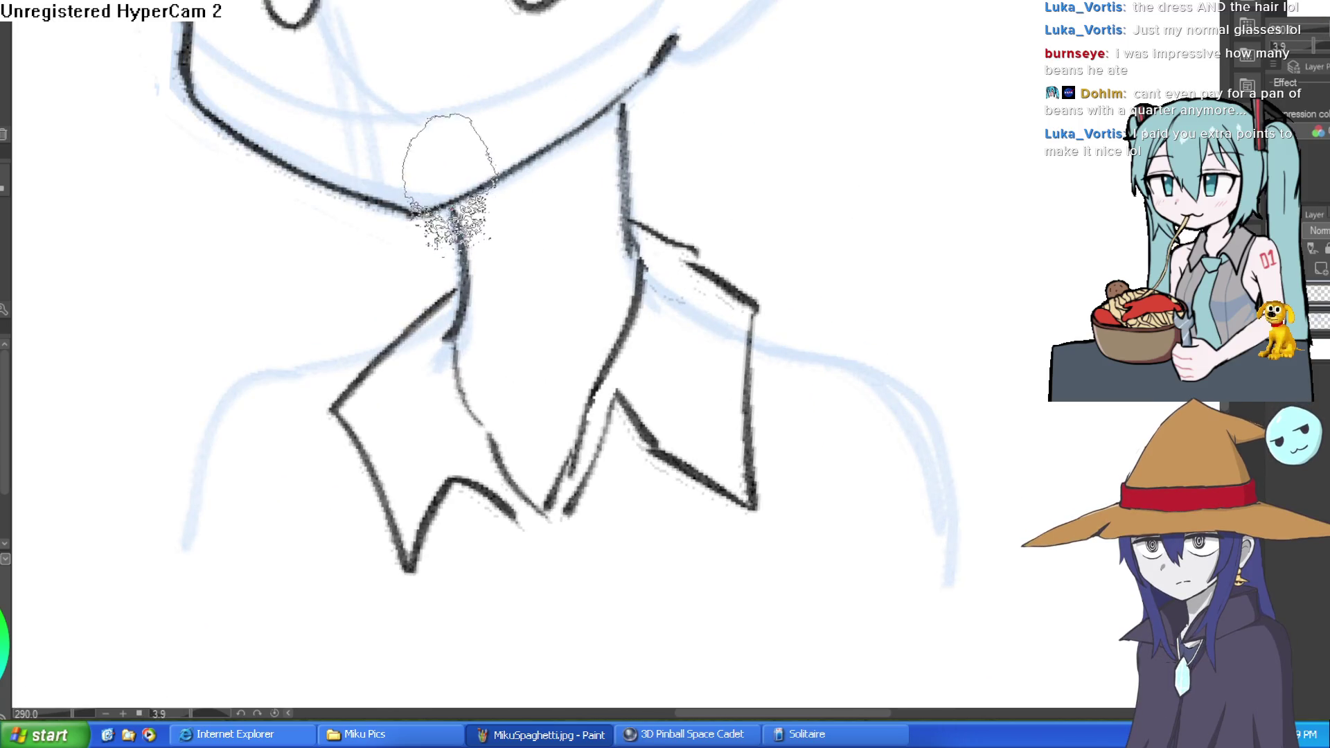
pyautogui.moveTo(449, 214); pyautogui.dragTo(476, 318)
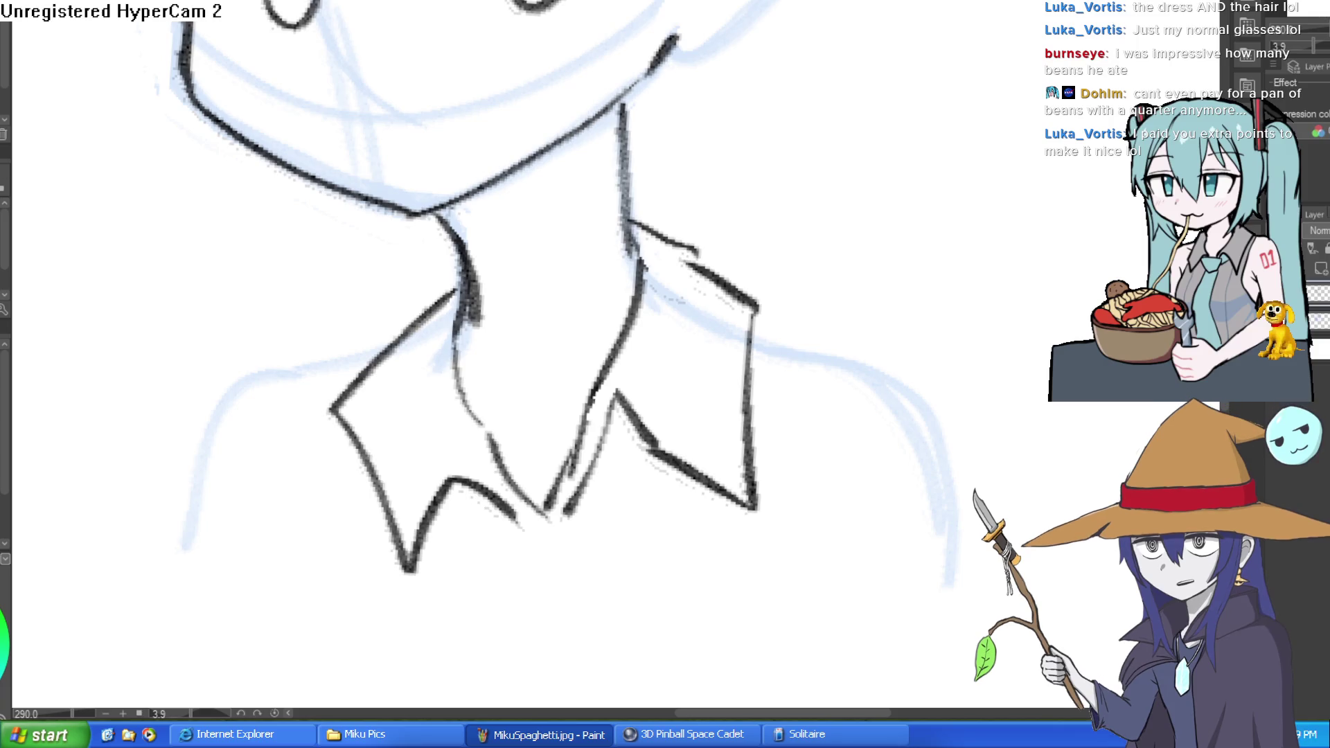
pyautogui.moveTo(766, 163); pyautogui.dragTo(877, 154)
pyautogui.hotkey('ctrl', 'z')
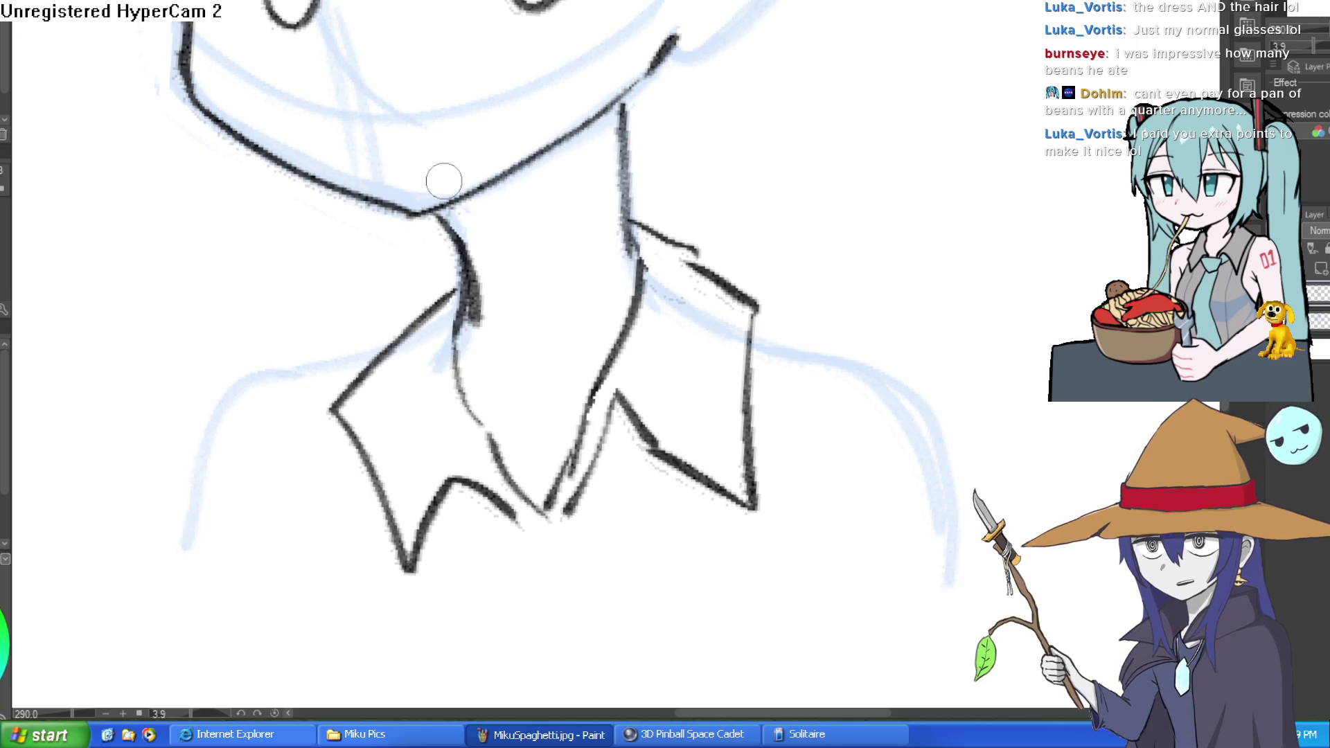
# Draw a short shirt-front line and ink the right shoulder down the torso side.
pyautogui.scroll(-5, 769, 226)
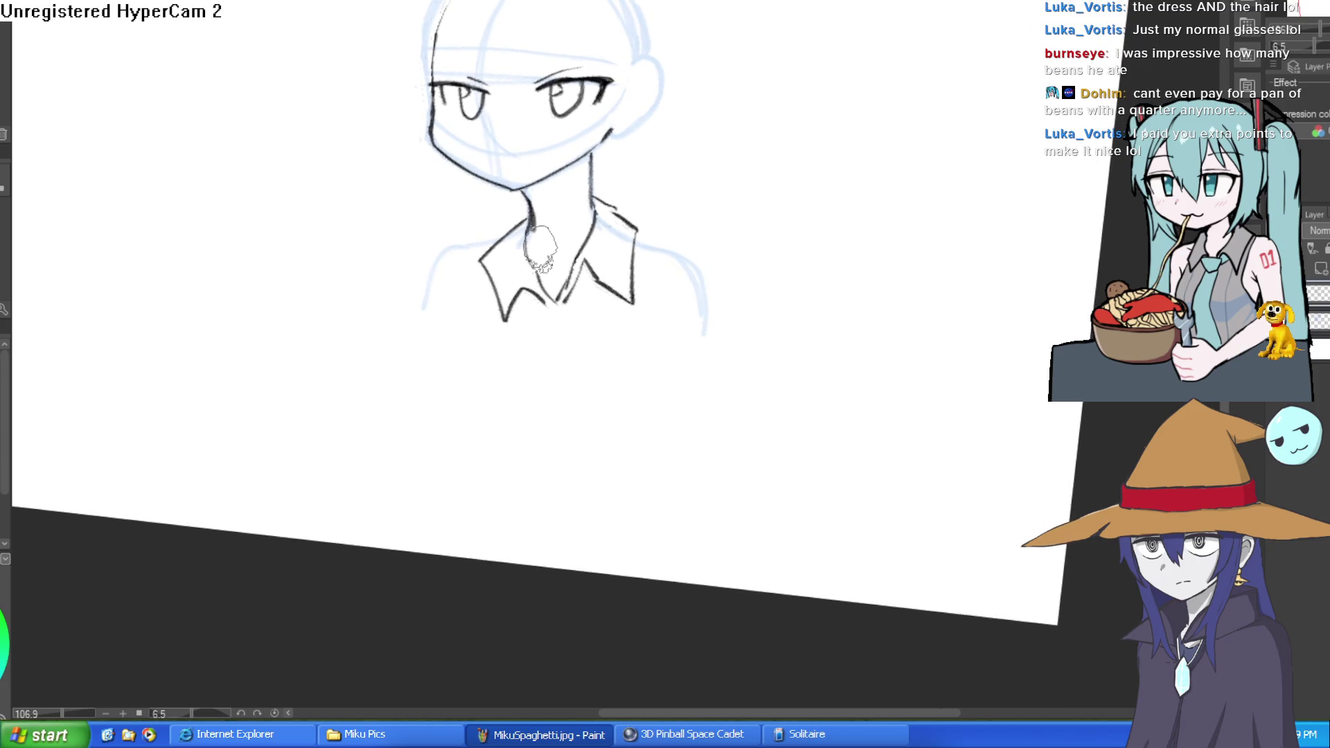
pyautogui.moveTo(578, 371)
pyautogui.mouseDown()
pyautogui.moveTo(565, 380)
pyautogui.moveTo(604, 274)
pyautogui.mouseUp()
pyautogui.moveTo(526, 305); pyautogui.dragTo(520, 447)
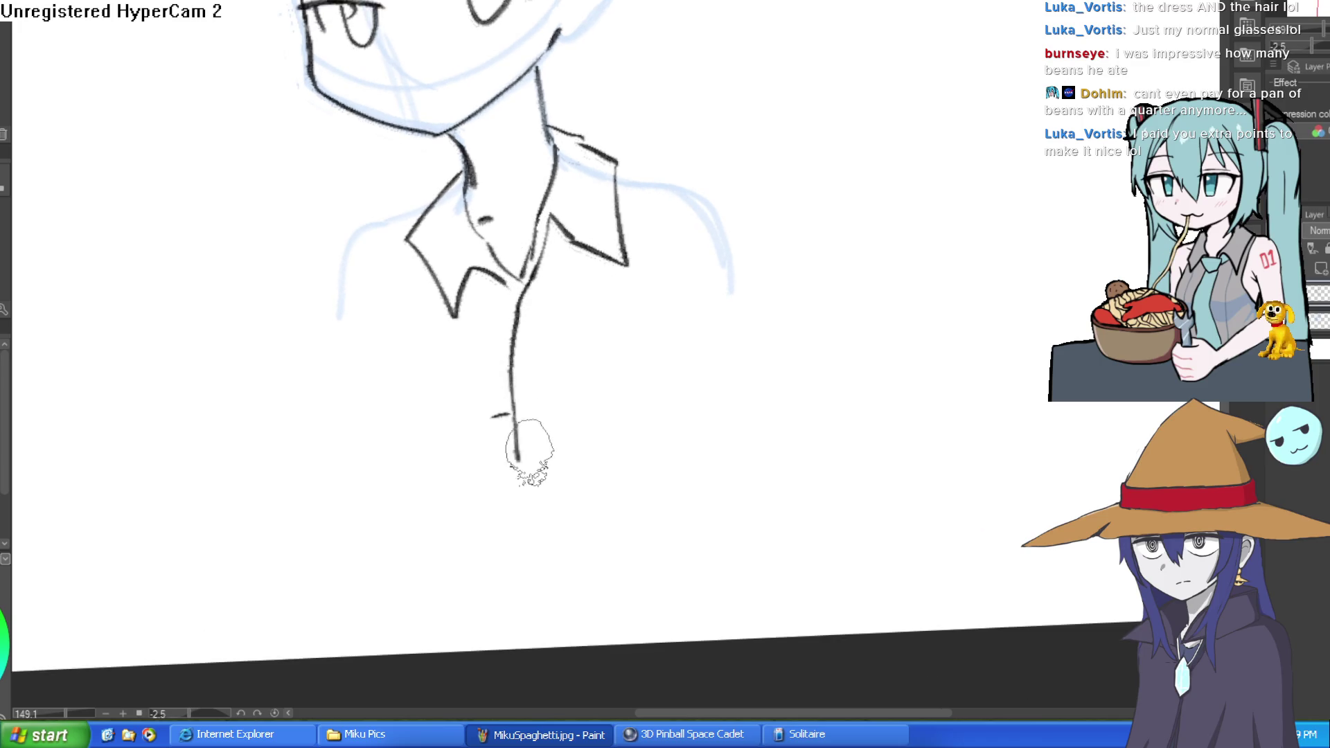
pyautogui.hotkey('ctrl', 'z')
pyautogui.moveTo(535, 271); pyautogui.dragTo(525, 324)
pyautogui.moveTo(617, 170)
pyautogui.mouseDown()
pyautogui.moveTo(683, 181)
pyautogui.moveTo(752, 297)
pyautogui.mouseUp()
pyautogui.scroll(-5, 426, 235)
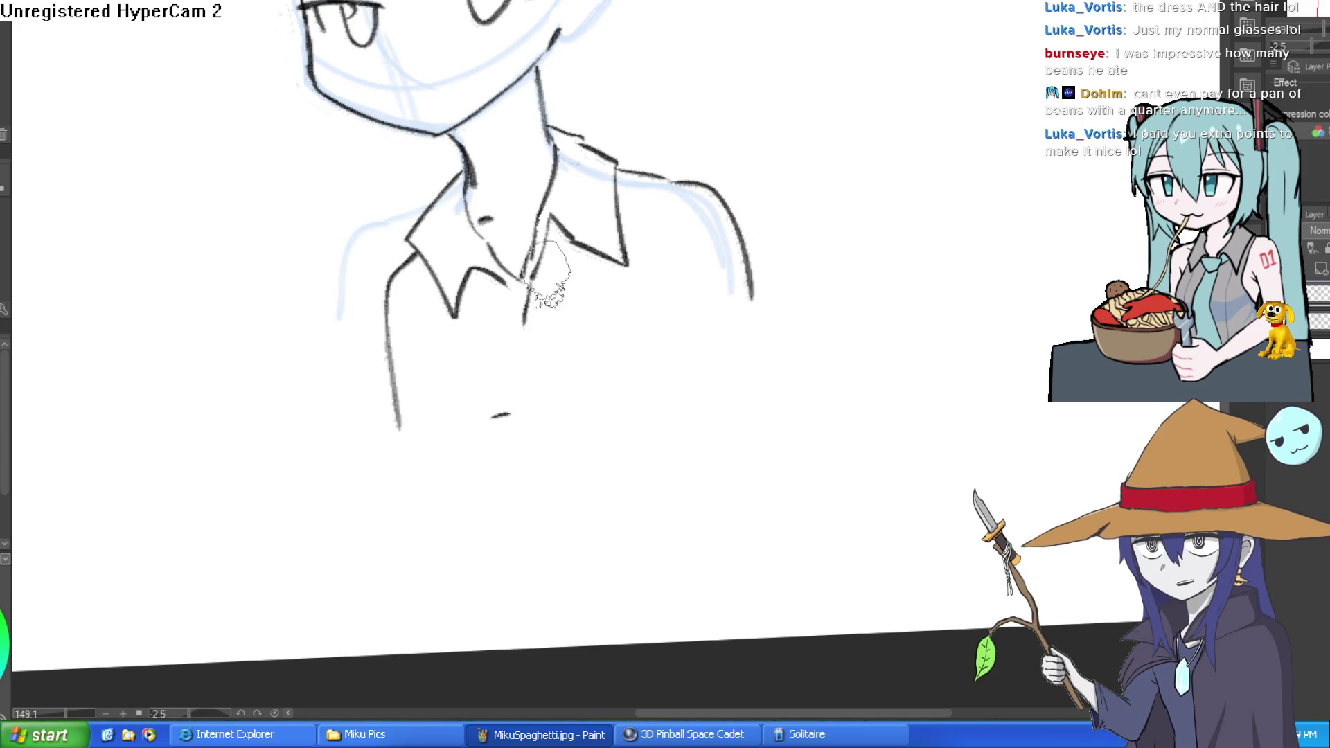
pyautogui.moveTo(692, 208)
pyautogui.mouseDown()
pyautogui.moveTo(775, 263)
pyautogui.moveTo(762, 219)
pyautogui.mouseUp()
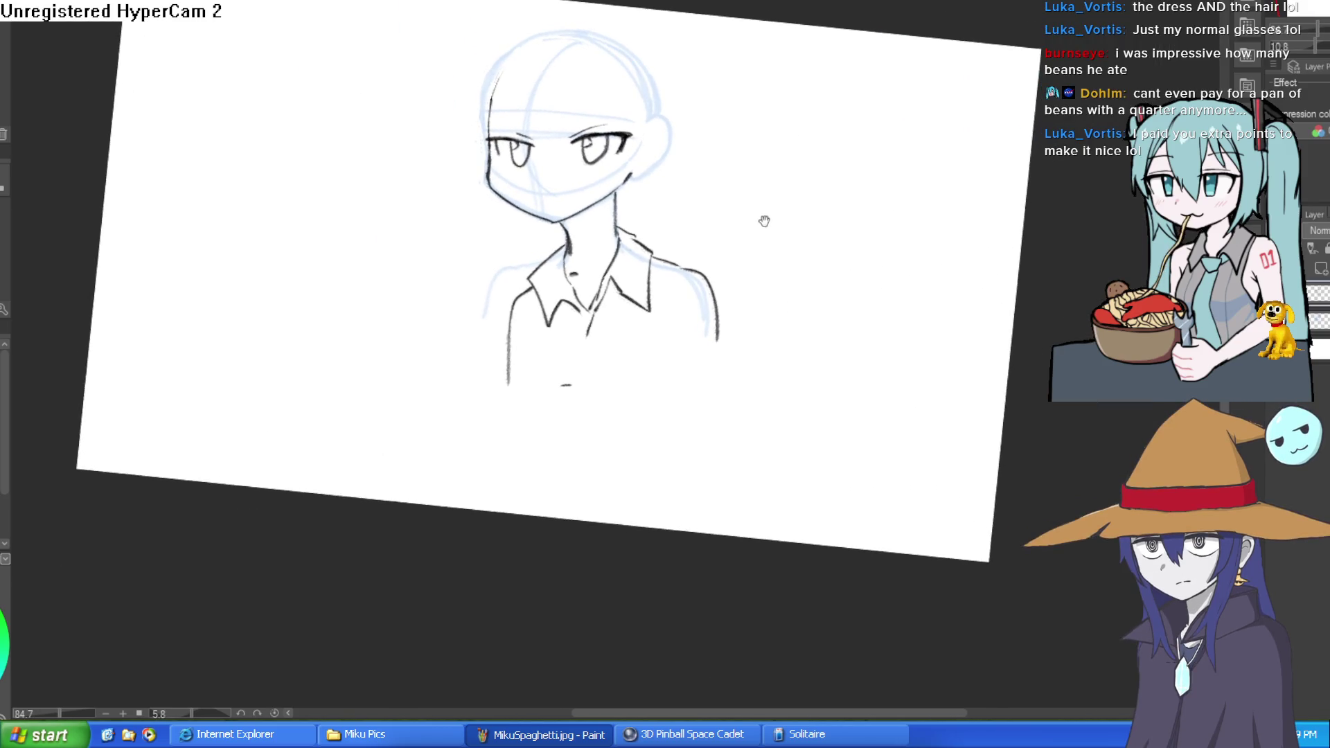
pyautogui.scroll(5, 582, 221)
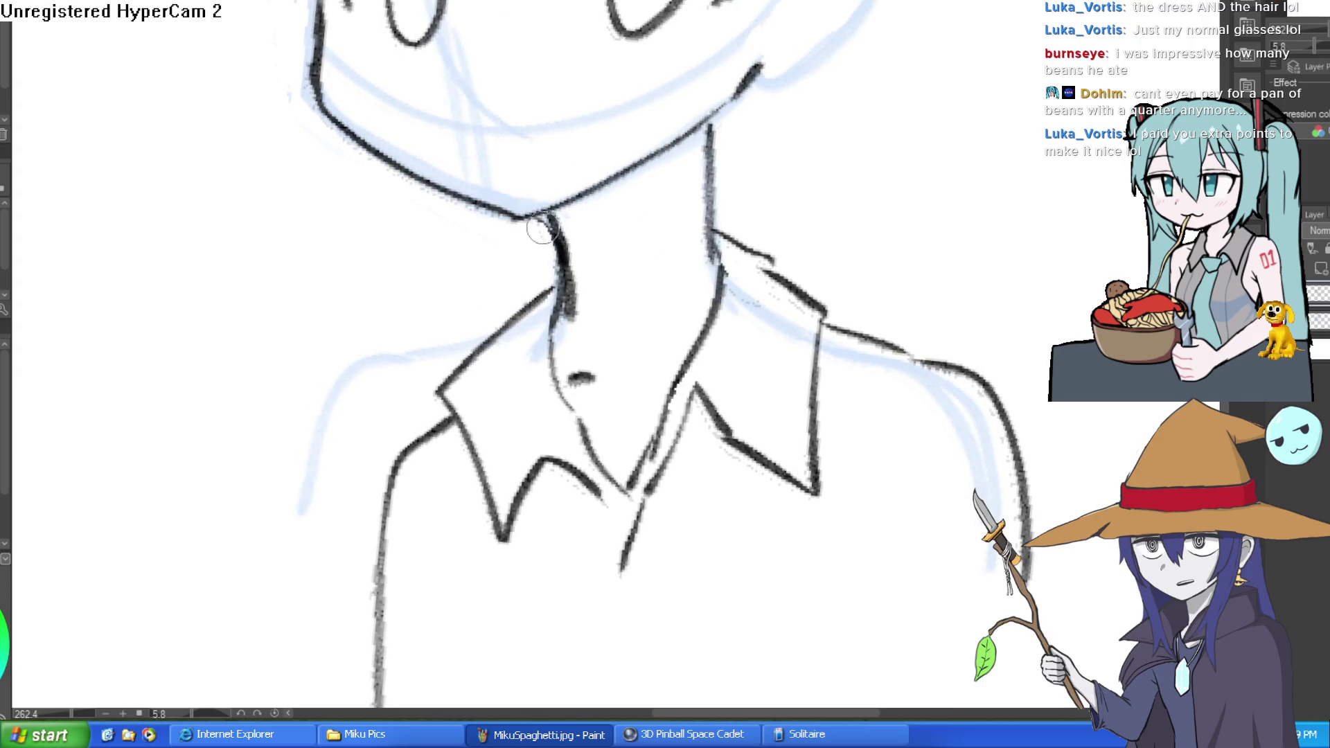
pyautogui.scroll(-5, 543, 229)
pyautogui.moveTo(763, 273)
pyautogui.mouseDown()
pyautogui.moveTo(823, 282)
pyautogui.moveTo(810, 255)
pyautogui.mouseUp()
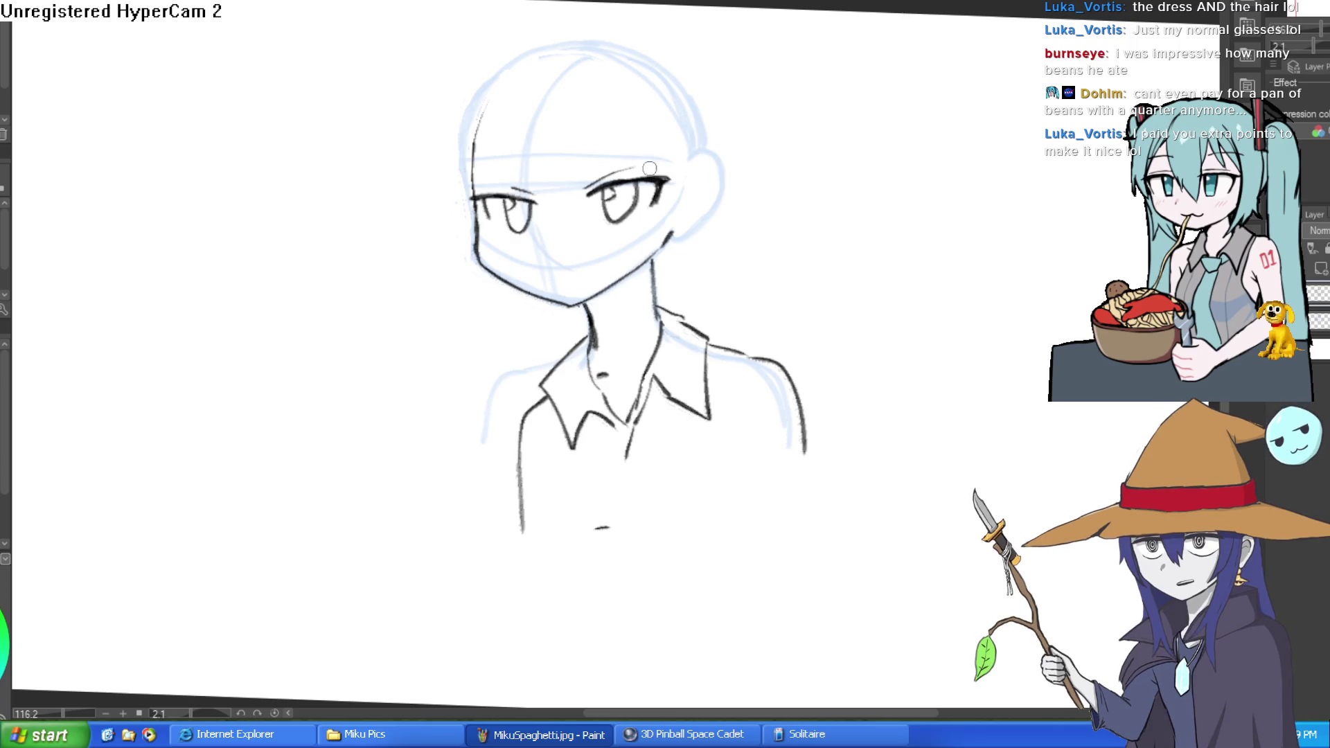
pyautogui.scroll(3, 713, 288)
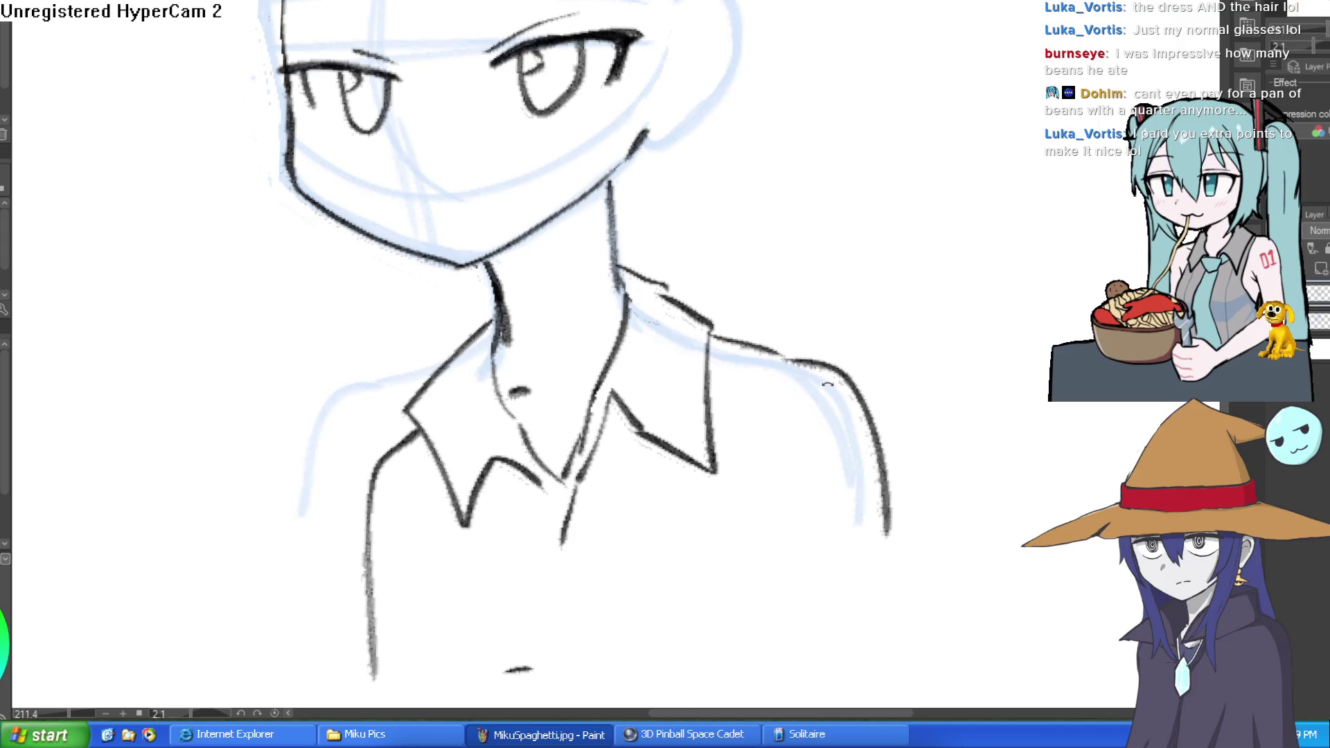
pyautogui.moveTo(851, 383); pyautogui.dragTo(831, 339)
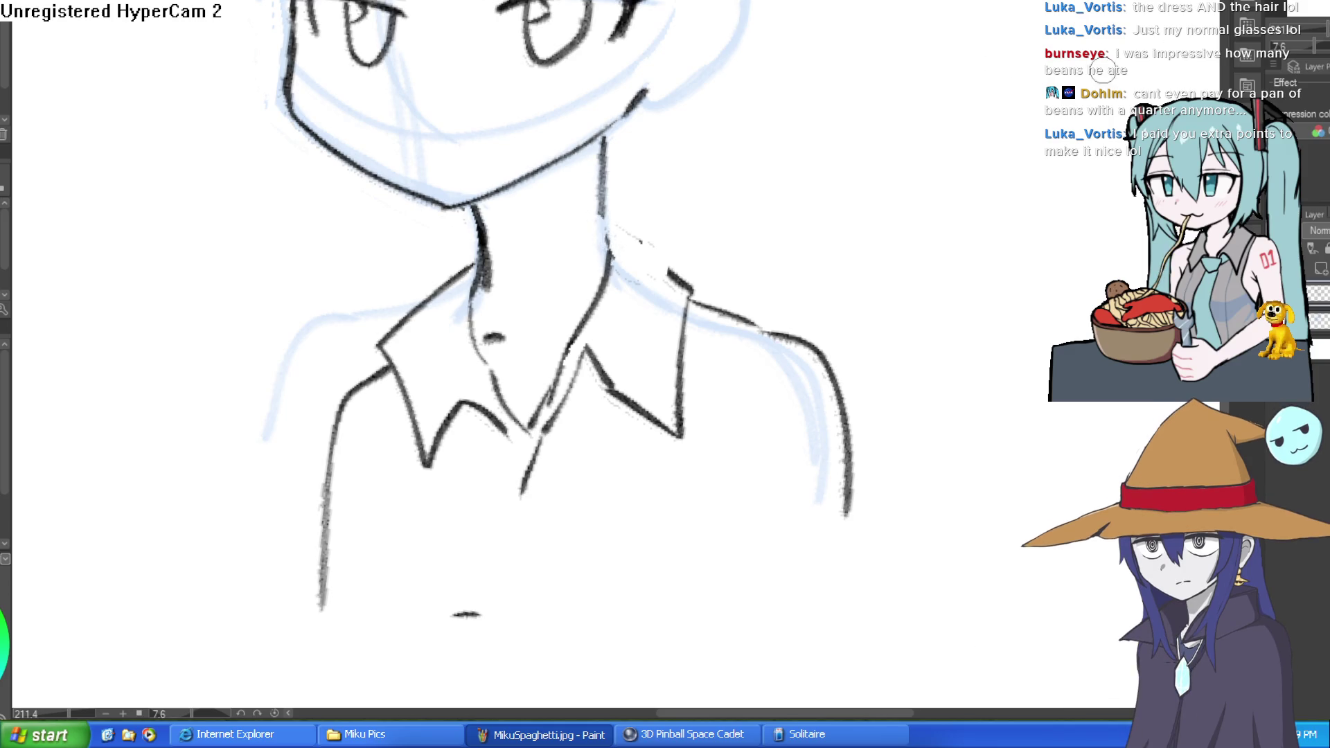
pyautogui.scroll(-3, 864, 223)
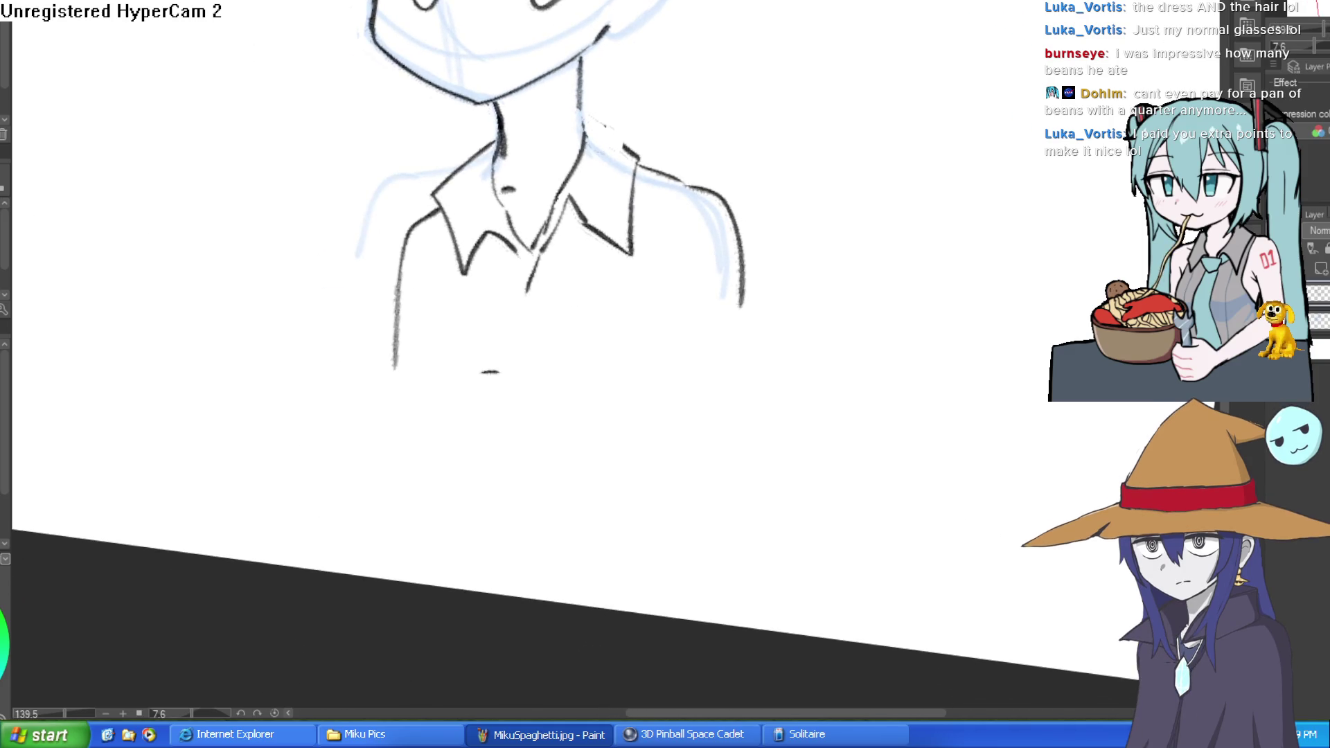
pyautogui.moveTo(795, 219)
pyautogui.mouseDown()
pyautogui.moveTo(792, 365)
pyautogui.moveTo(800, 284)
pyautogui.mouseUp()
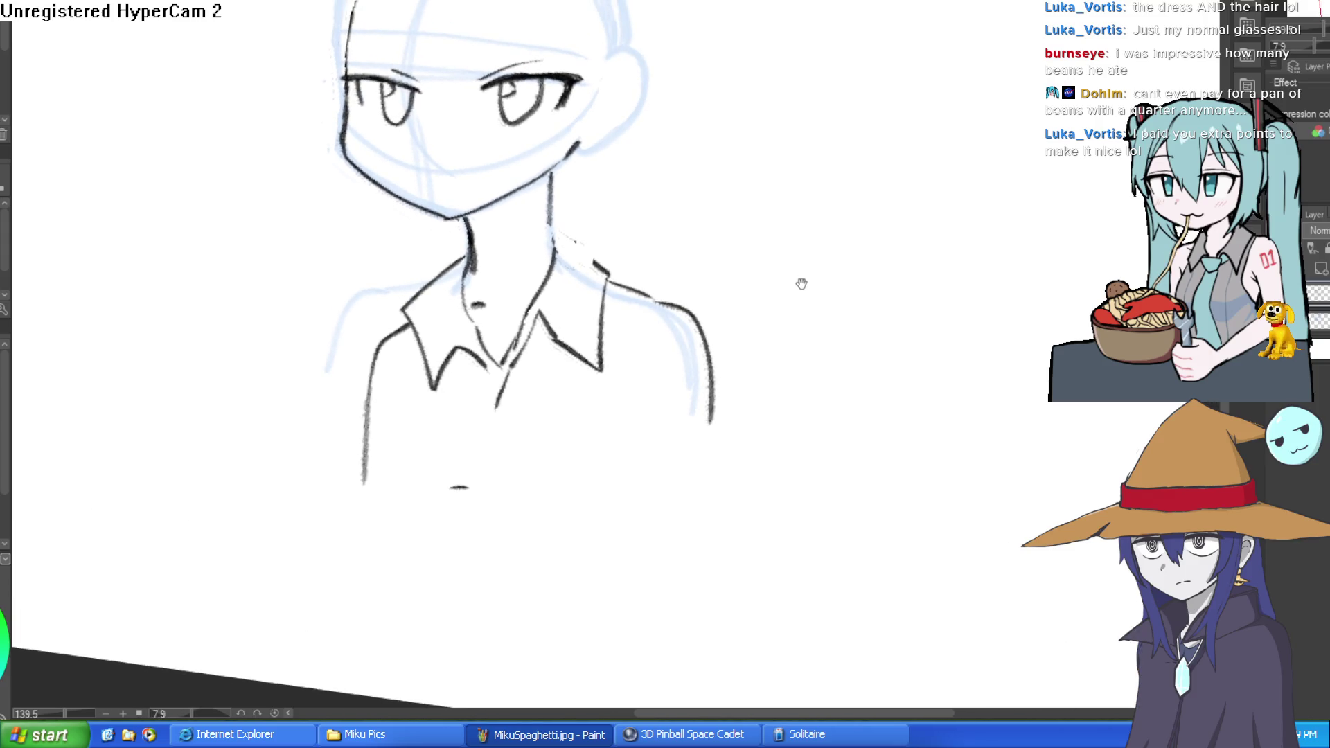
pyautogui.scroll(4, 678, 203)
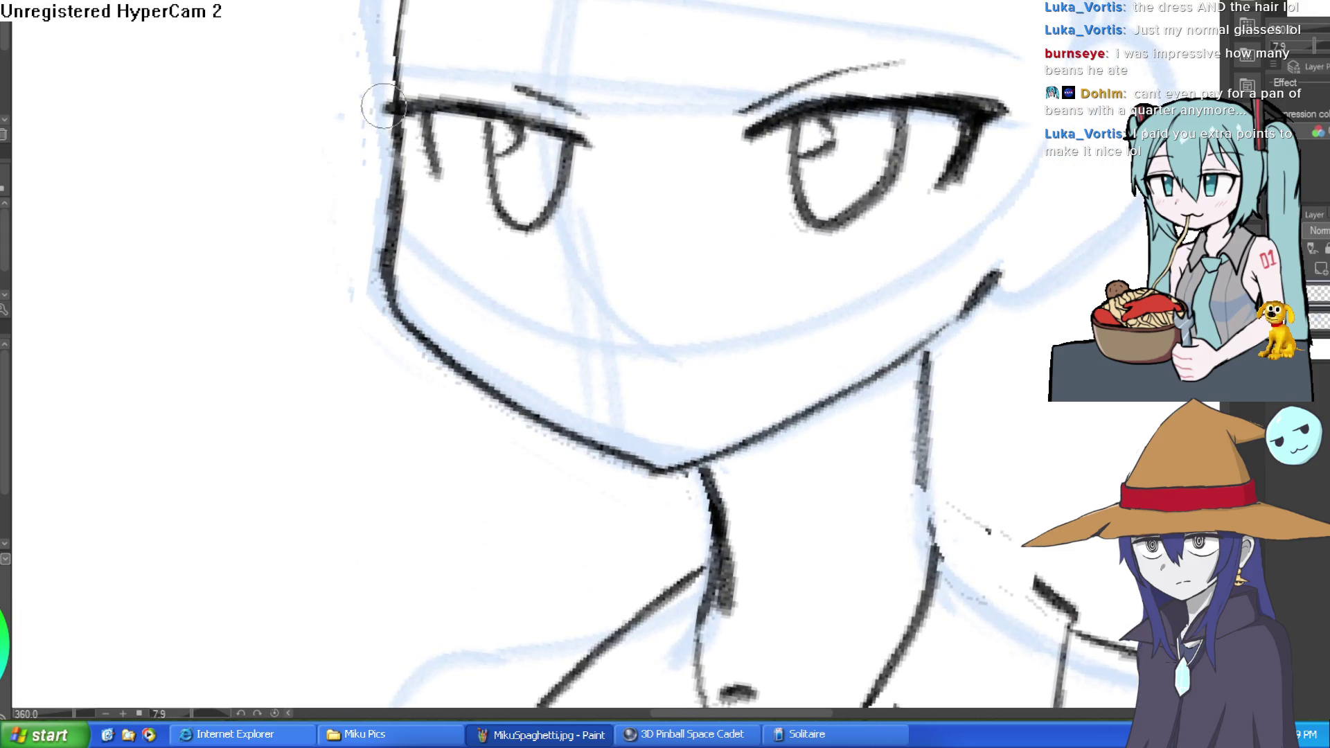
pyautogui.scroll(-4, 816, 228)
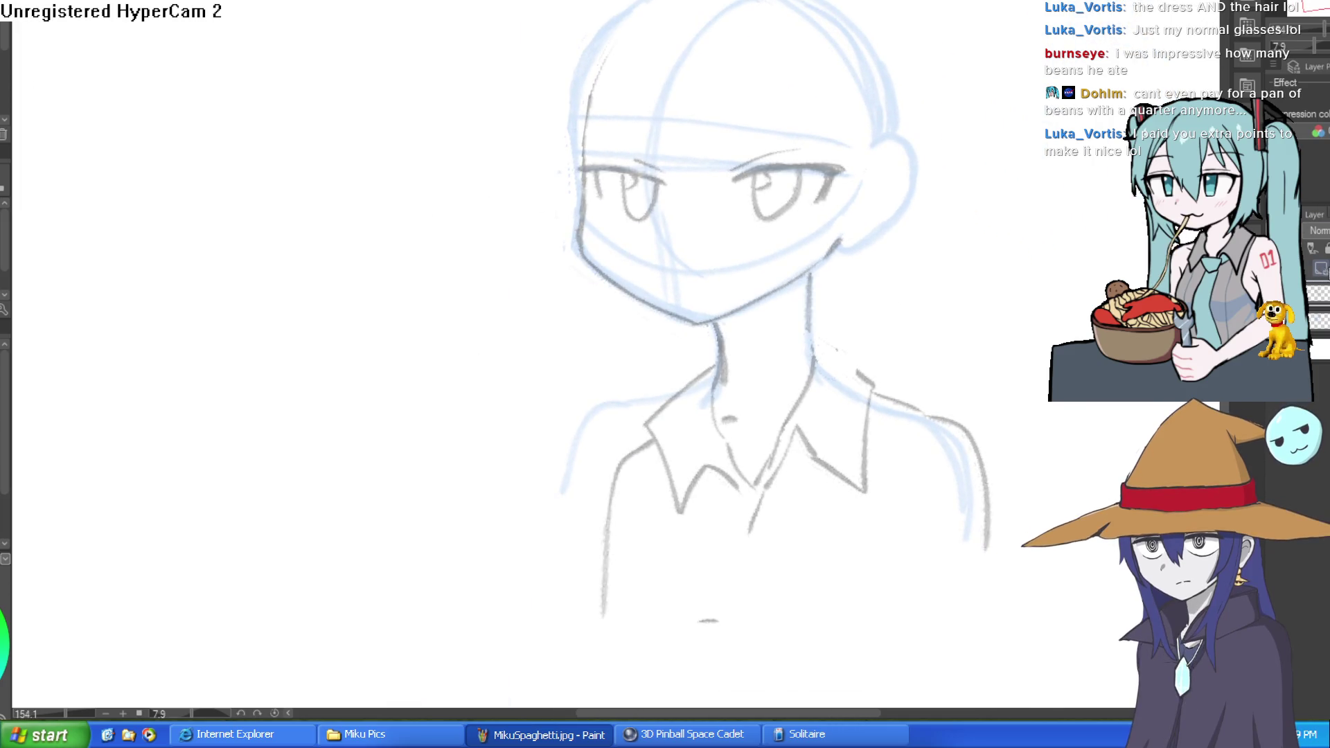
# Ink the right side of the jaw and the ear outline down to the jaw.
pyautogui.moveTo(530, 218)
pyautogui.mouseDown()
pyautogui.moveTo(555, 174)
pyautogui.moveTo(526, 138)
pyautogui.moveTo(538, 353)
pyautogui.moveTo(808, 537)
pyautogui.moveTo(748, 511)
pyautogui.mouseUp()
pyautogui.scroll(4, 520, 134)
pyautogui.moveTo(667, 503)
pyautogui.mouseDown()
pyautogui.moveTo(965, 291)
pyautogui.moveTo(804, 416)
pyautogui.moveTo(831, 311)
pyautogui.mouseUp()
pyautogui.moveTo(819, 184)
pyautogui.mouseDown()
pyautogui.moveTo(891, 297)
pyautogui.moveTo(730, 394)
pyautogui.mouseUp()
# Ink the left and right neck lines, undoing the extension into the collar.
pyautogui.scroll(-5, 864, 434)
pyautogui.moveTo(864, 434); pyautogui.dragTo(795, 287)
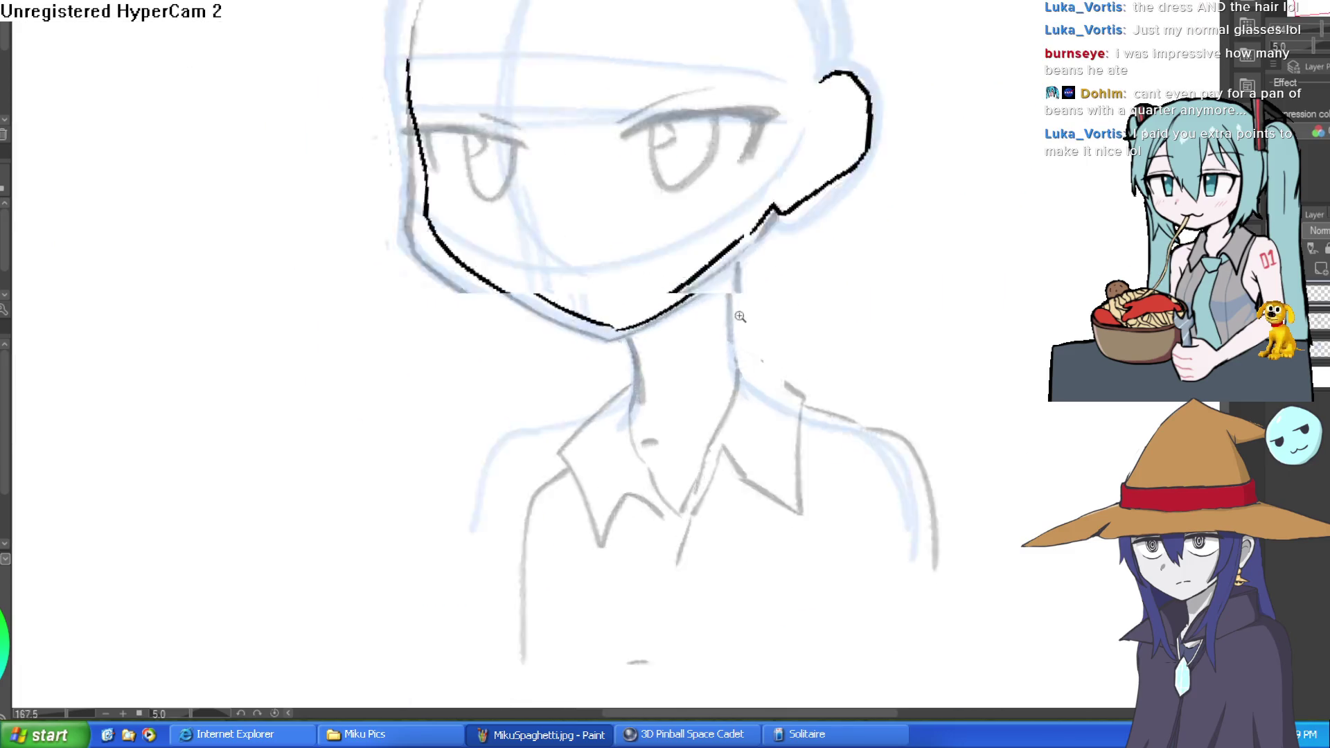
pyautogui.scroll(5, 673, 320)
pyautogui.moveTo(570, 320); pyautogui.dragTo(594, 424)
pyautogui.moveTo(741, 223); pyautogui.dragTo(744, 312)
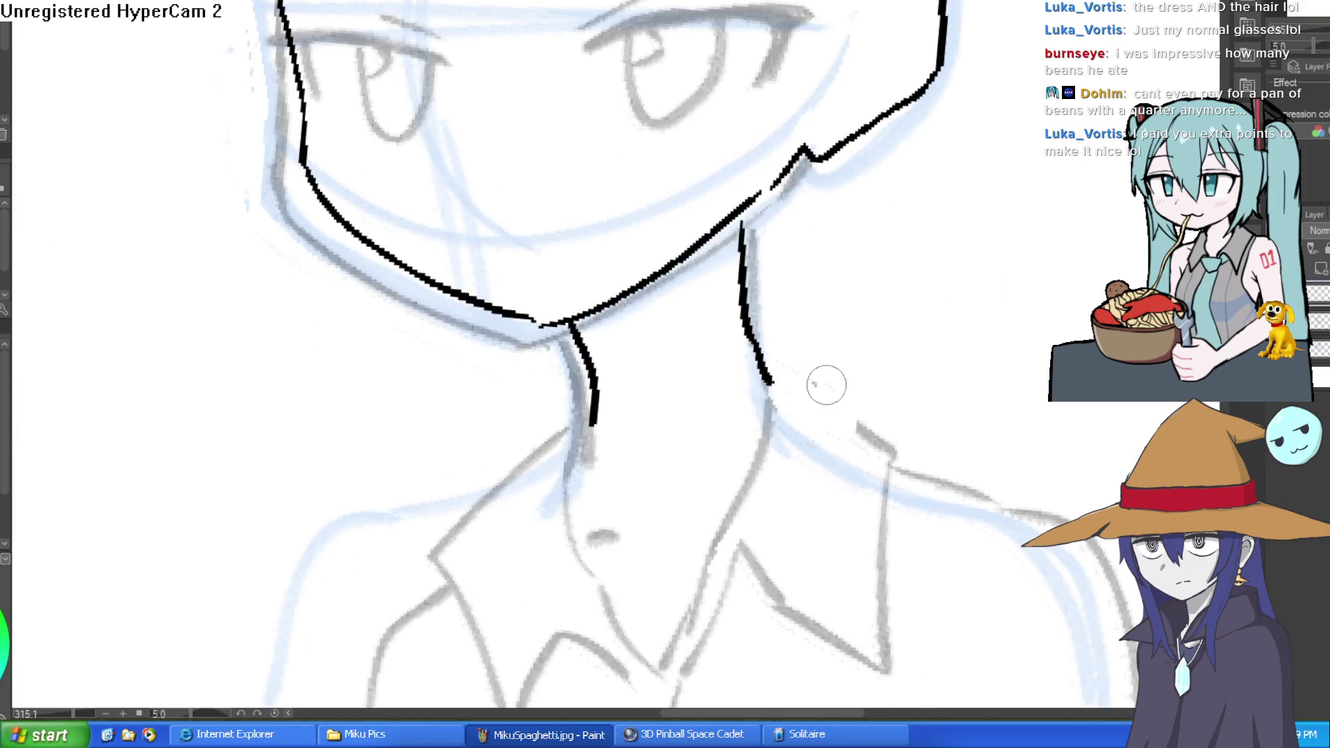
pyautogui.scroll(-4, 818, 383)
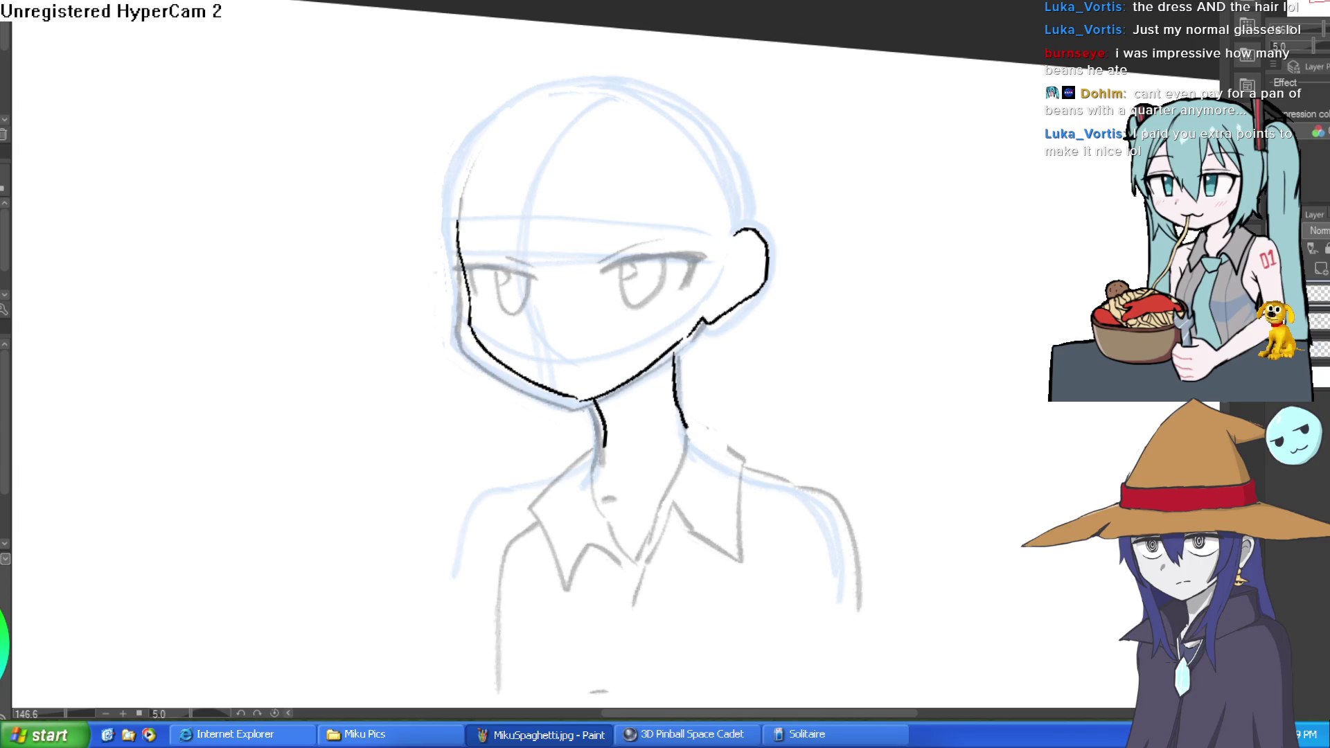
pyautogui.scroll(4, 765, 555)
pyautogui.moveTo(532, 435)
pyautogui.mouseDown()
pyautogui.moveTo(514, 552)
pyautogui.moveTo(572, 431)
pyautogui.mouseUp()
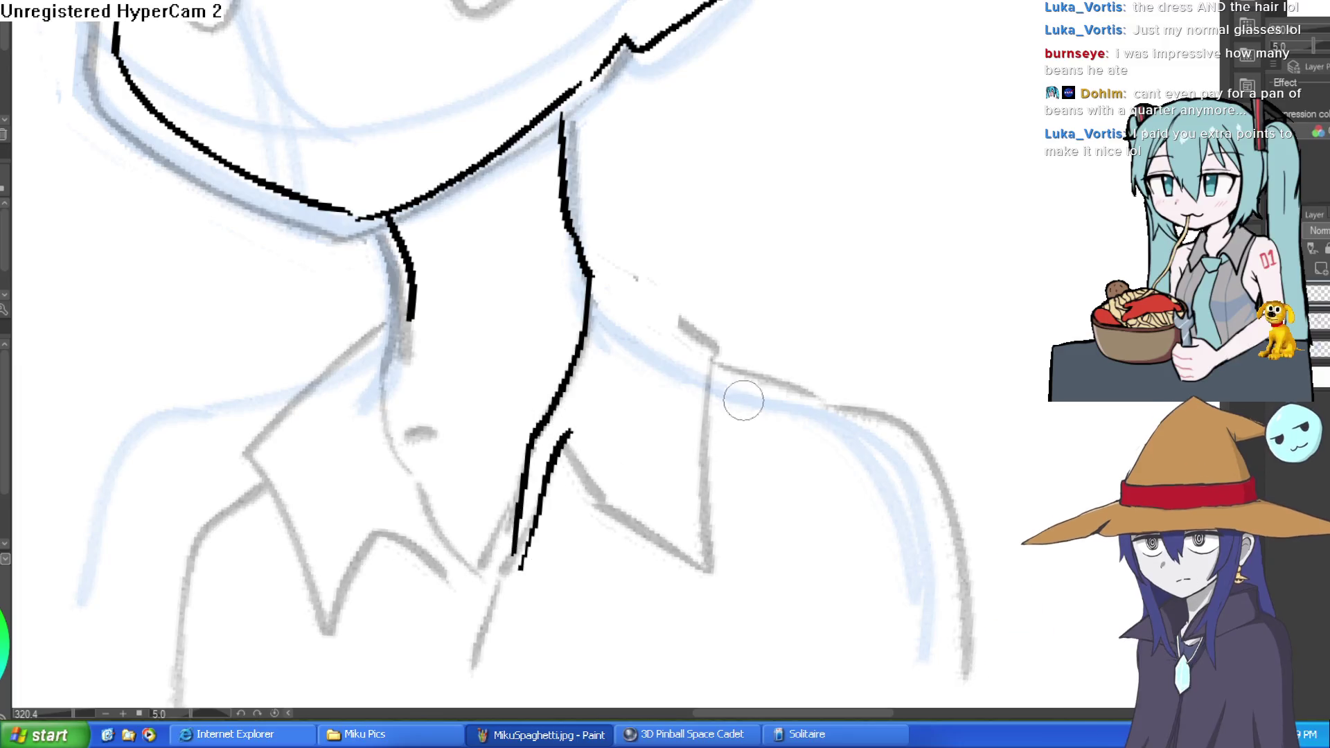
pyautogui.hotkey('ctrl', 'z')
pyautogui.hotkey('ctrl', 'z')
pyautogui.scroll(-2, 783, 415)
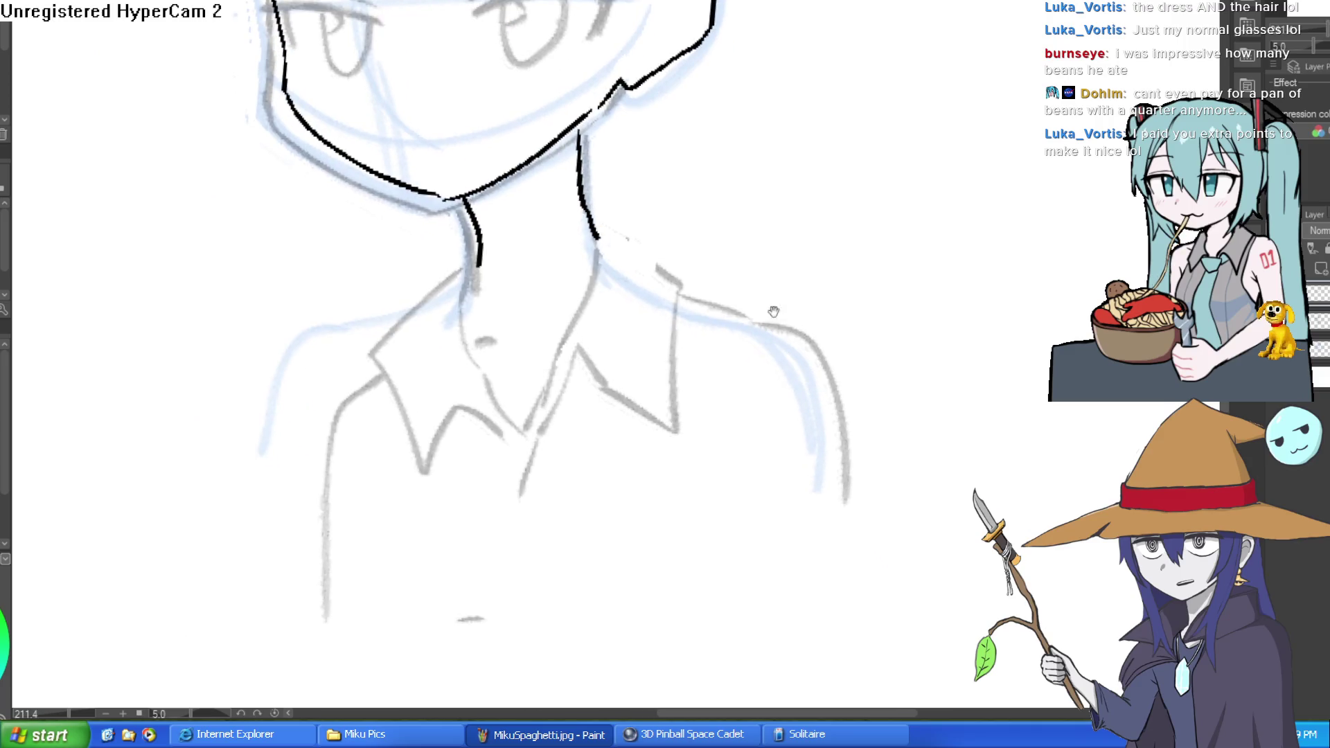
# Carry both neck lines out along the right and left shoulders.
pyautogui.moveTo(731, 306)
pyautogui.mouseDown()
pyautogui.moveTo(679, 291)
pyautogui.moveTo(690, 316)
pyautogui.mouseUp()
pyautogui.moveTo(530, 262)
pyautogui.mouseDown()
pyautogui.moveTo(745, 349)
pyautogui.moveTo(769, 444)
pyautogui.mouseUp()
pyautogui.moveTo(417, 272)
pyautogui.mouseDown()
pyautogui.moveTo(320, 338)
pyautogui.moveTo(263, 449)
pyautogui.mouseUp()
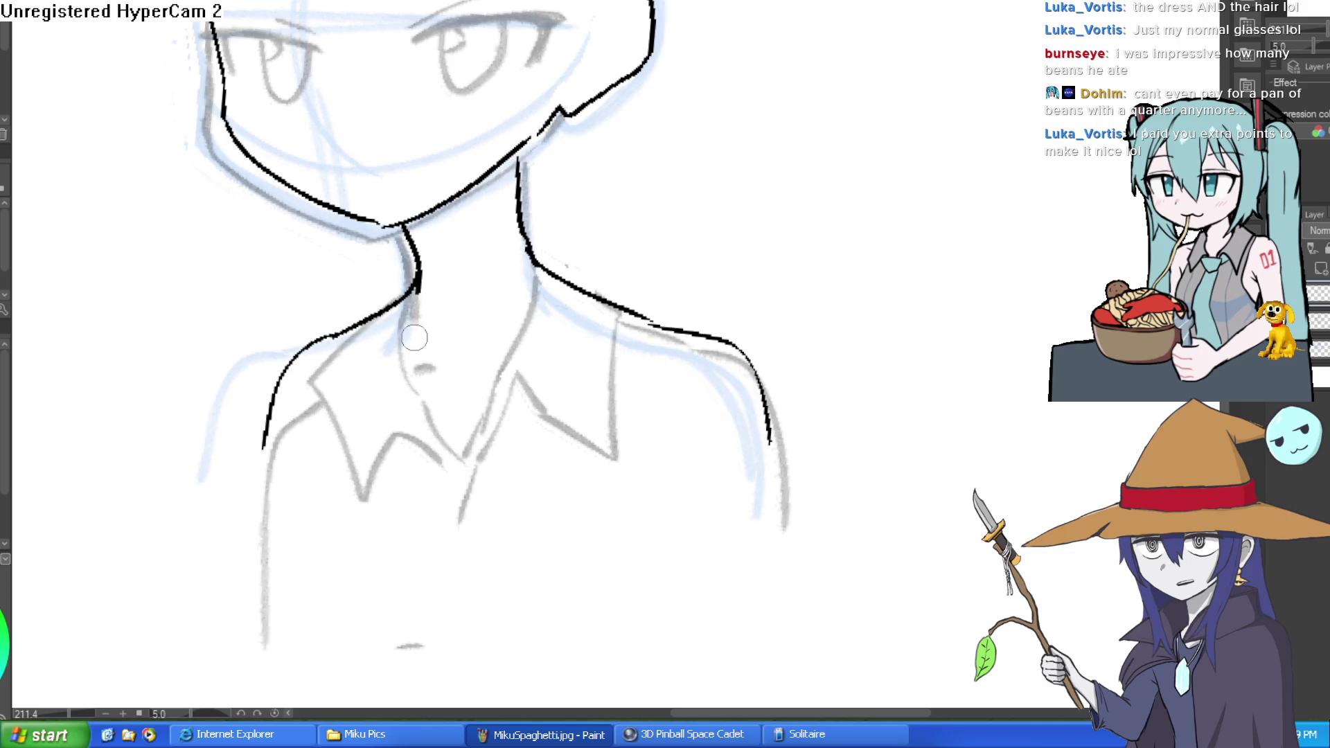
pyautogui.moveTo(740, 275); pyautogui.dragTo(721, 208)
pyautogui.scroll(-3, 787, 288)
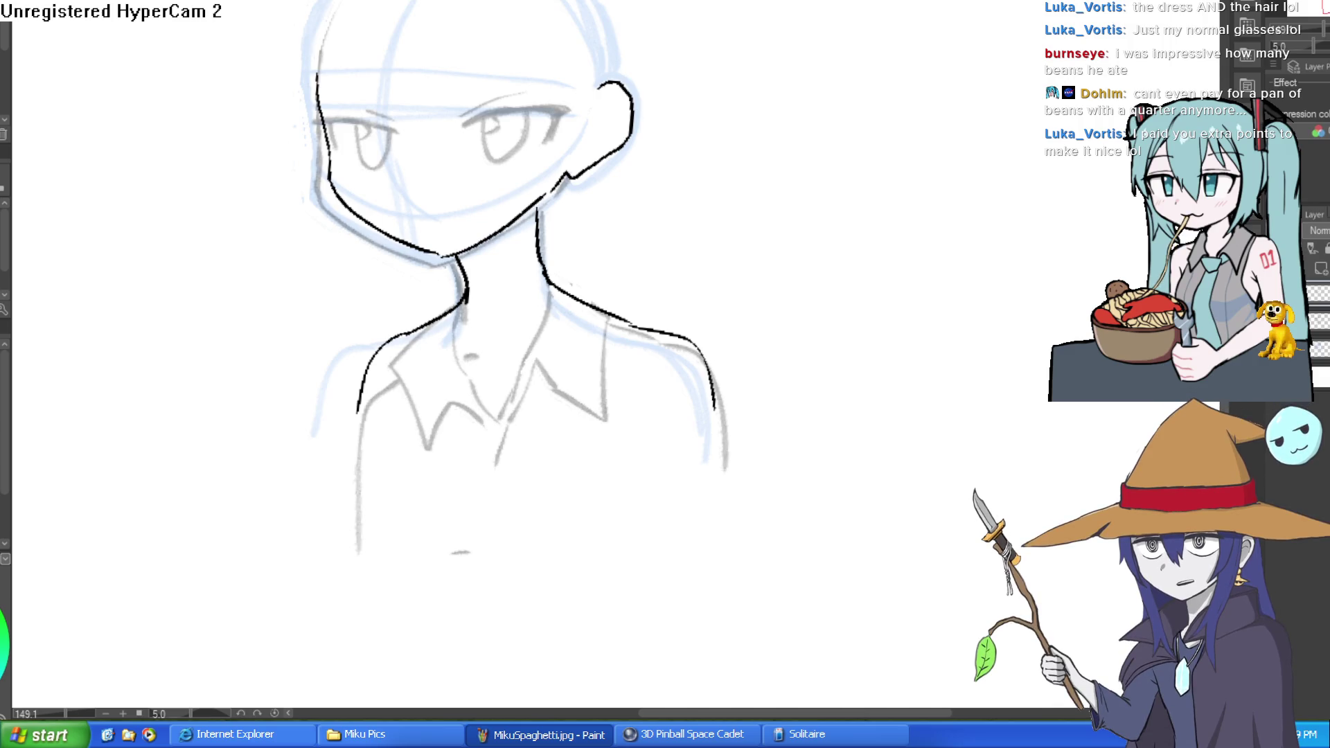
# Ink and thicken the upper eyelid, extending it past the eye corner.
pyautogui.scroll(5, 485, 119)
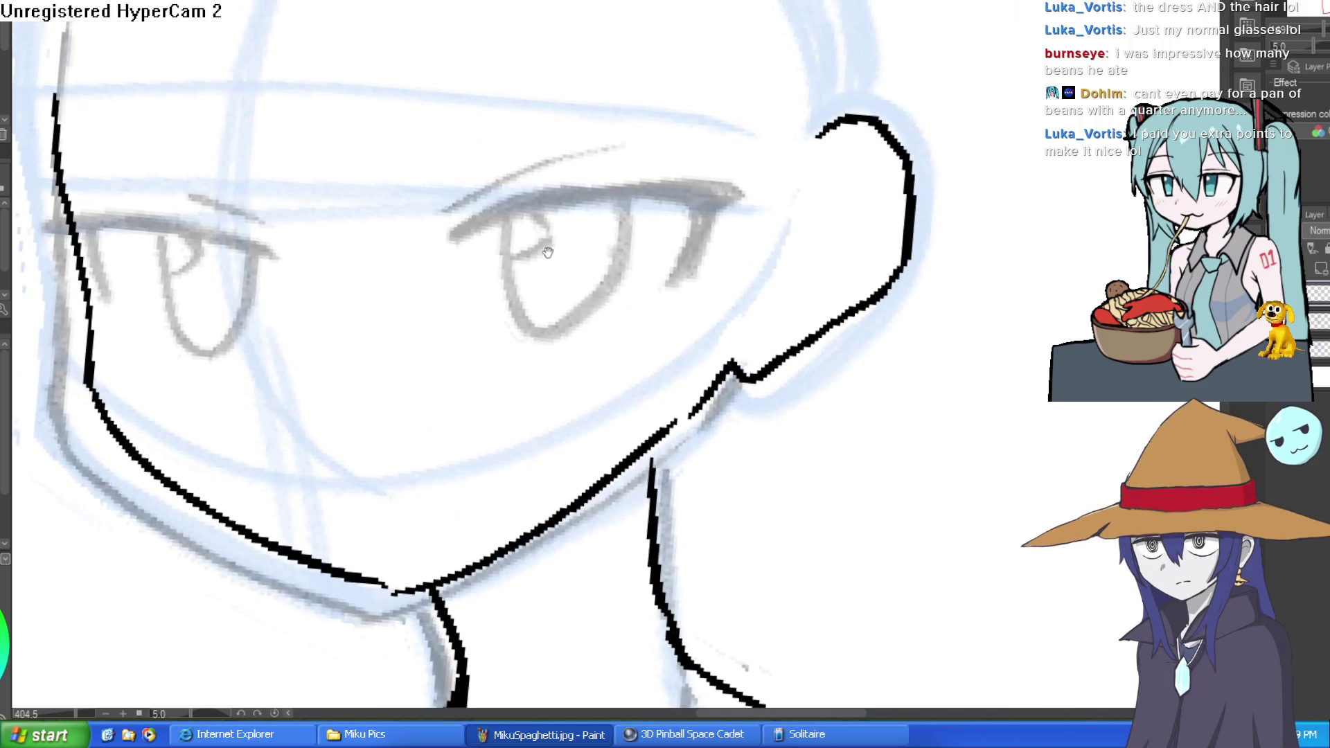
pyautogui.moveTo(450, 339)
pyautogui.mouseDown()
pyautogui.moveTo(517, 229)
pyautogui.moveTo(621, 165)
pyautogui.mouseUp()
pyautogui.moveTo(562, 207); pyautogui.dragTo(630, 164)
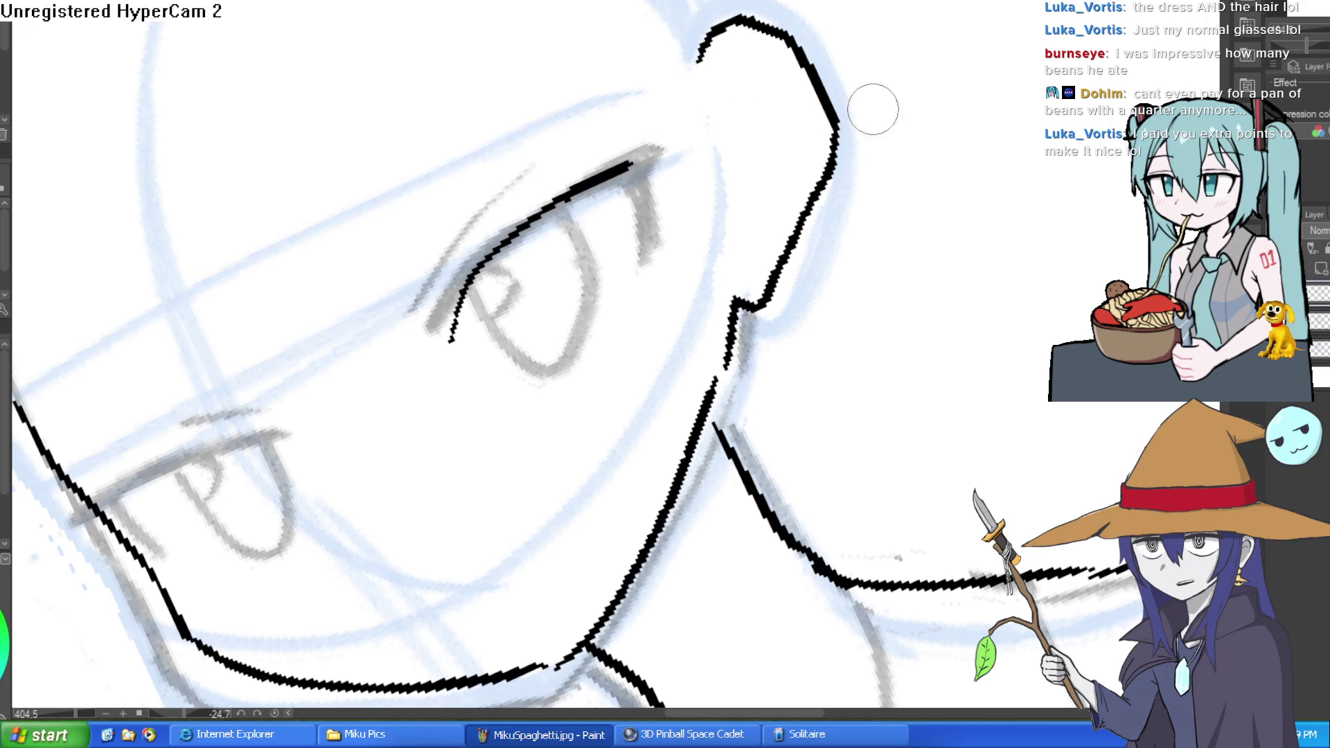
pyautogui.moveTo(794, 147); pyautogui.dragTo(767, 229)
pyautogui.moveTo(688, 180)
pyautogui.mouseDown()
pyautogui.moveTo(679, 222)
pyautogui.moveTo(688, 178)
pyautogui.moveTo(731, 177)
pyautogui.mouseUp()
pyautogui.moveTo(828, 185)
pyautogui.mouseDown()
pyautogui.moveTo(789, 222)
pyautogui.moveTo(762, 208)
pyautogui.mouseUp()
# Try several outlines around the eye, undoing each attempt.
pyautogui.moveTo(484, 94)
pyautogui.mouseDown()
pyautogui.moveTo(466, 139)
pyautogui.moveTo(596, 201)
pyautogui.moveTo(624, 59)
pyautogui.mouseUp()
pyautogui.hotkey('ctrl', 'z')
pyautogui.moveTo(485, 118)
pyautogui.mouseDown()
pyautogui.moveTo(478, 208)
pyautogui.moveTo(582, 176)
pyautogui.moveTo(617, 63)
pyautogui.mouseUp()
pyautogui.hotkey('ctrl', 'z')
pyautogui.moveTo(526, 118); pyautogui.dragTo(466, 121)
pyautogui.moveTo(457, 173)
pyautogui.mouseDown()
pyautogui.moveTo(526, 214)
pyautogui.moveTo(578, 118)
pyautogui.mouseUp()
pyautogui.hotkey('ctrl', 'z')
pyautogui.moveTo(485, 97)
pyautogui.mouseDown()
pyautogui.moveTo(465, 138)
pyautogui.moveTo(506, 196)
pyautogui.moveTo(596, 114)
pyautogui.moveTo(593, 65)
pyautogui.mouseUp()
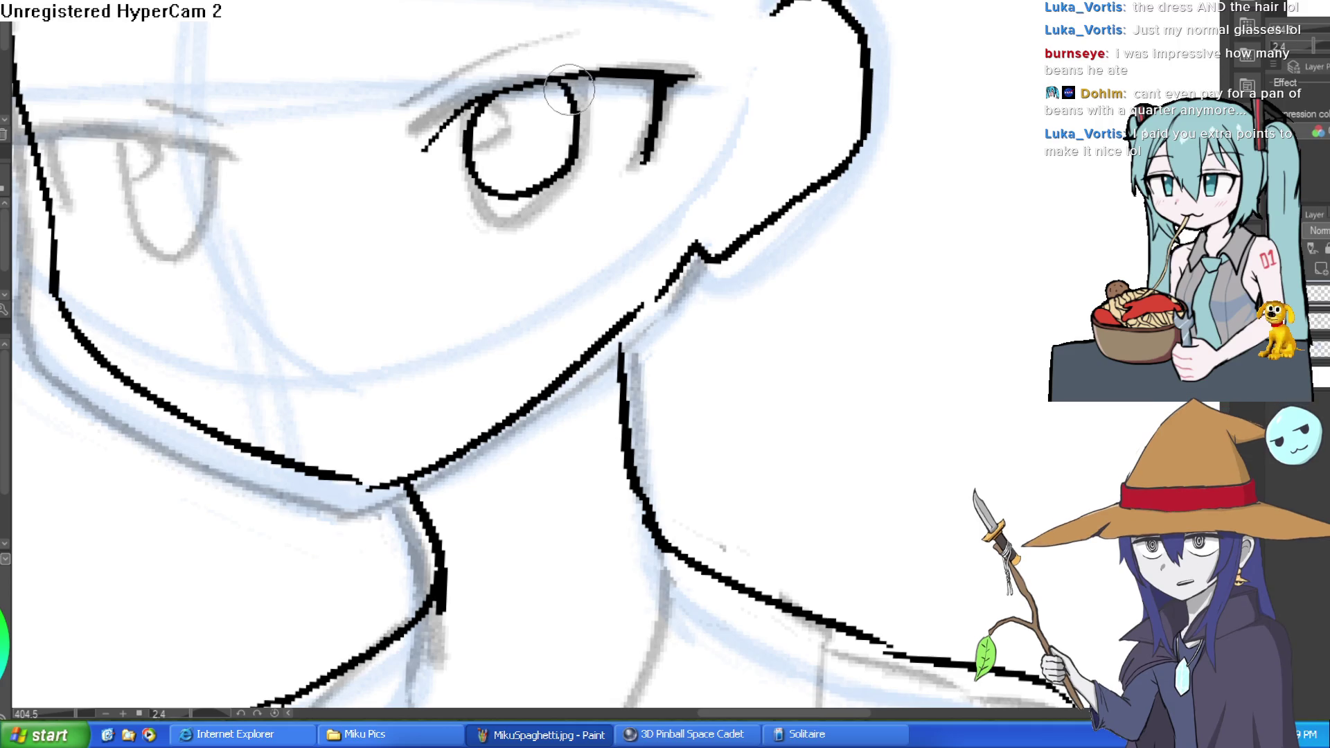
pyautogui.hotkey('ctrl', 'z')
pyautogui.hotkey('ctrl', 'z')
pyautogui.hotkey('ctrl', 'z')
# Ink the line running from the ear toward the jaw after two undone head-outline attempts.
pyautogui.moveTo(552, 206)
pyautogui.mouseDown()
pyautogui.moveTo(664, 195)
pyautogui.moveTo(692, 243)
pyautogui.moveTo(780, 125)
pyautogui.moveTo(808, 35)
pyautogui.mouseUp()
pyautogui.scroll(-5, 664, 195)
pyautogui.scroll(6, 725, 271)
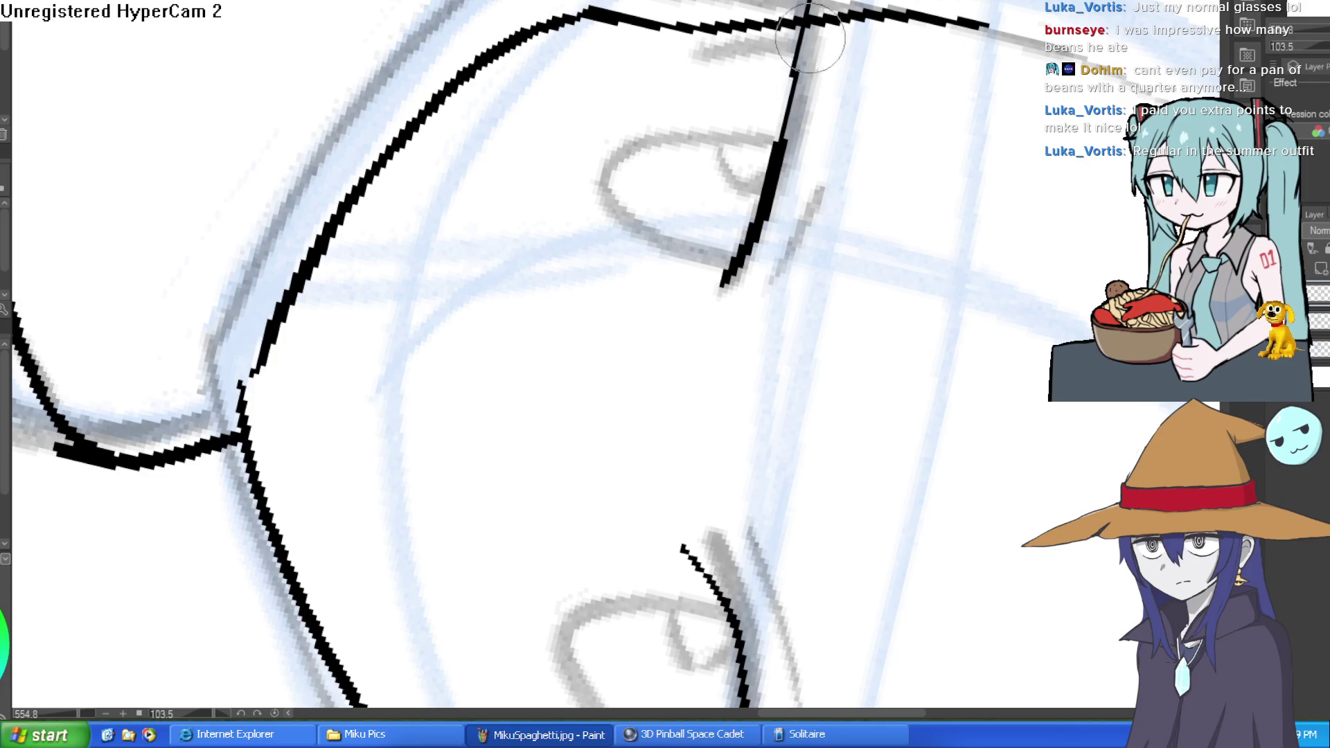
pyautogui.moveTo(857, 97); pyautogui.dragTo(666, 202)
pyautogui.hotkey('ctrl', 'z')
pyautogui.moveTo(549, 381)
pyautogui.mouseDown()
pyautogui.moveTo(607, 86)
pyautogui.moveTo(599, 131)
pyautogui.moveTo(490, 163)
pyautogui.mouseUp()
pyautogui.hotkey('ctrl', 'z')
pyautogui.moveTo(600, 135)
pyautogui.mouseDown()
pyautogui.moveTo(470, 168)
pyautogui.moveTo(668, 208)
pyautogui.moveTo(567, 145)
pyautogui.moveTo(379, 269)
pyautogui.moveTo(386, 339)
pyautogui.moveTo(471, 422)
pyautogui.moveTo(502, 301)
pyautogui.mouseUp()
# Outline the left eye's iris and add a short, thick smiling mouth below the nose.
pyautogui.moveTo(824, 326)
pyautogui.mouseDown()
pyautogui.moveTo(612, 267)
pyautogui.moveTo(638, 208)
pyautogui.moveTo(659, 326)
pyautogui.moveTo(688, 344)
pyautogui.moveTo(751, 291)
pyautogui.moveTo(788, 151)
pyautogui.mouseUp()
pyautogui.scroll(-4, 789, 151)
pyautogui.scroll(4, 668, 184)
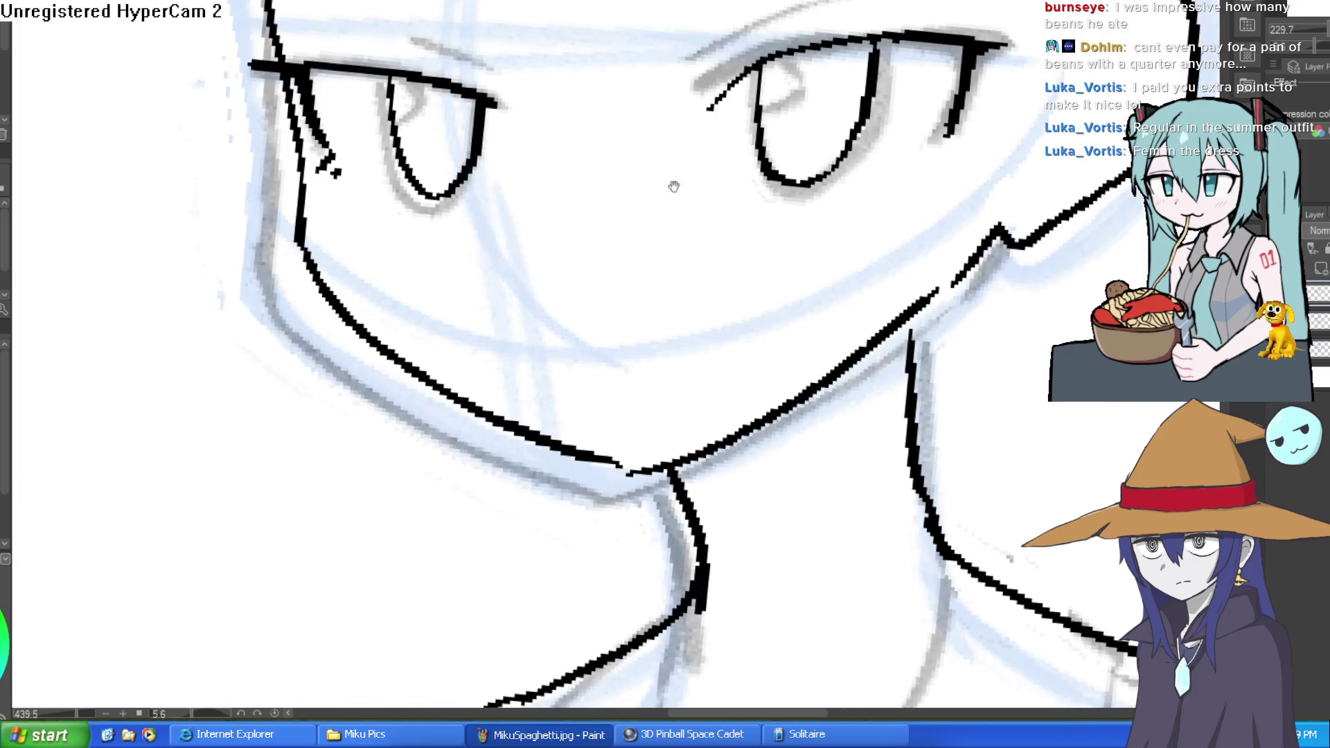
pyautogui.click(453, 229)
pyautogui.moveTo(605, 310)
pyautogui.mouseDown()
pyautogui.moveTo(547, 260)
pyautogui.moveTo(440, 229)
pyautogui.moveTo(558, 208)
pyautogui.mouseUp()
pyautogui.hotkey('ctrl', 'z')
pyautogui.hotkey('ctrl', 'z')
pyautogui.click(492, 234)
pyautogui.scroll(-5, 813, 213)
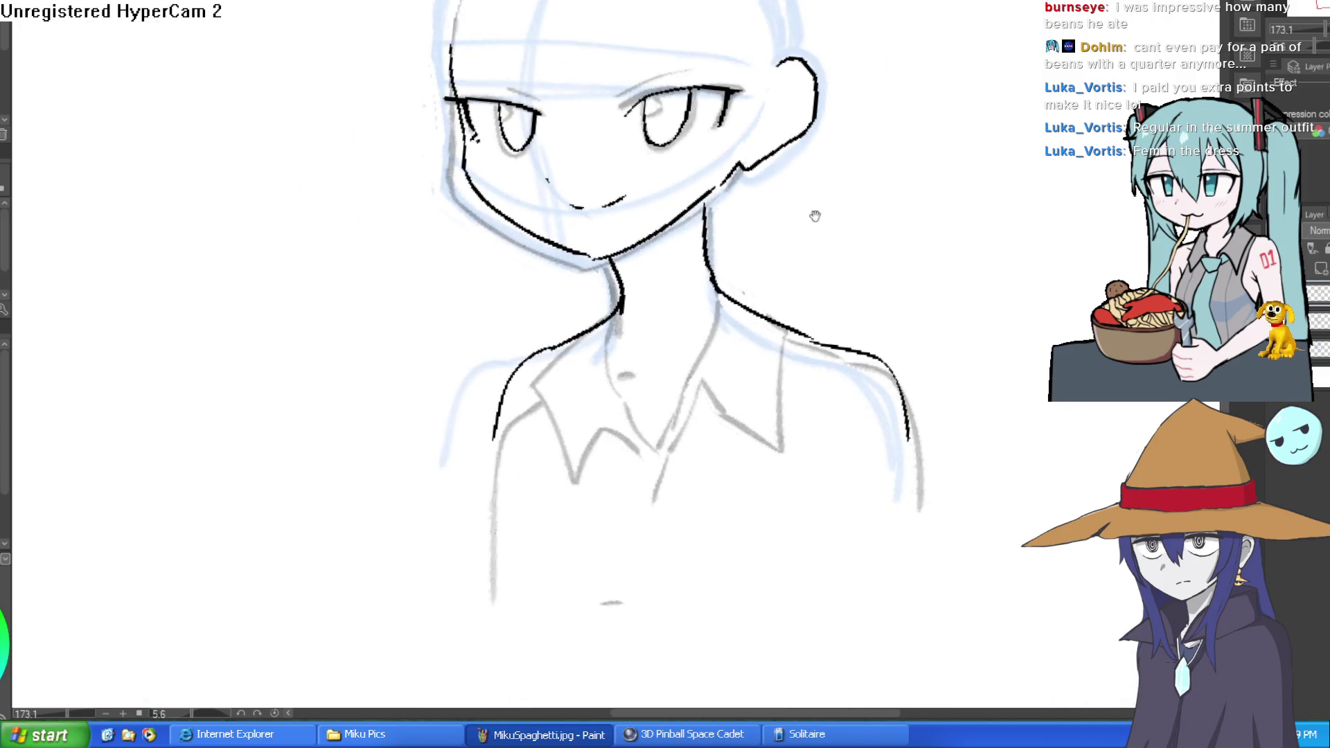
# Darken the left face outline near the eye, undoing the upper head stroke.
pyautogui.moveTo(774, 217)
pyautogui.mouseDown()
pyautogui.moveTo(742, 127)
pyautogui.moveTo(792, 236)
pyautogui.moveTo(711, 240)
pyautogui.mouseUp()
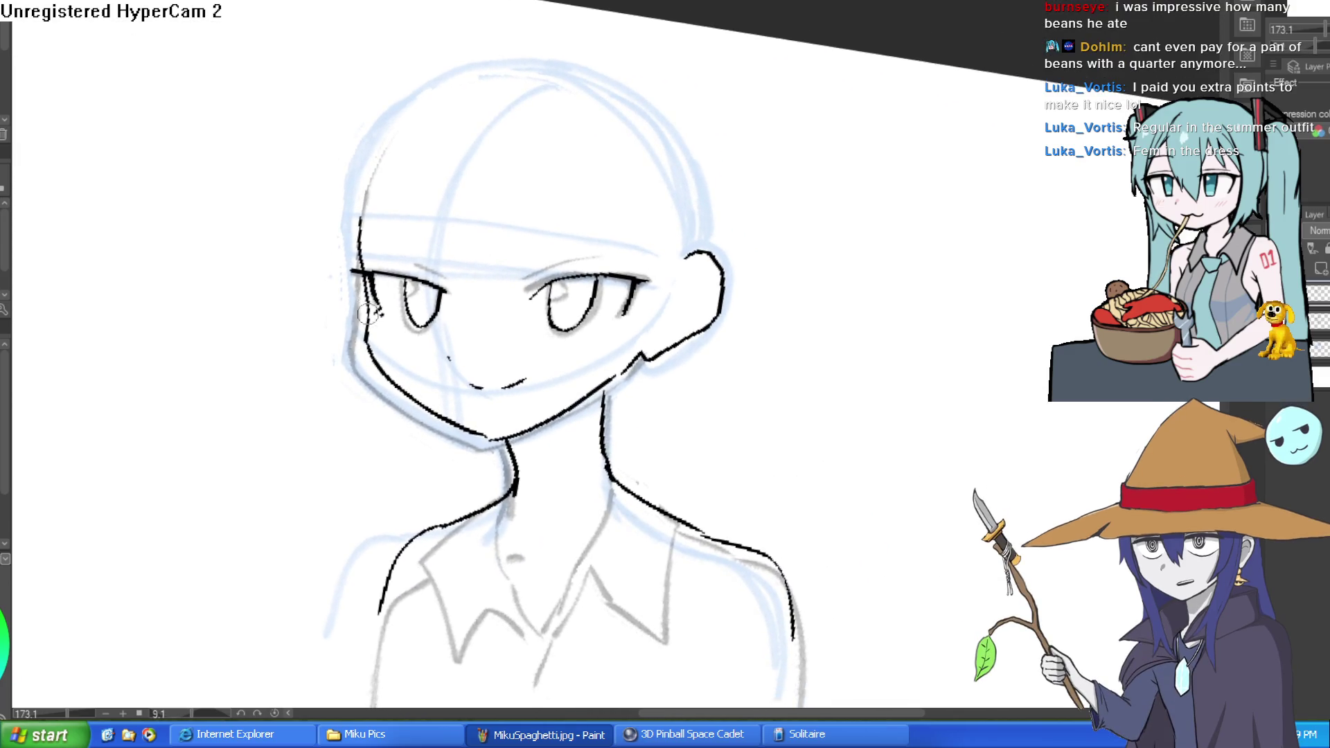
pyautogui.moveTo(365, 190); pyautogui.dragTo(360, 239)
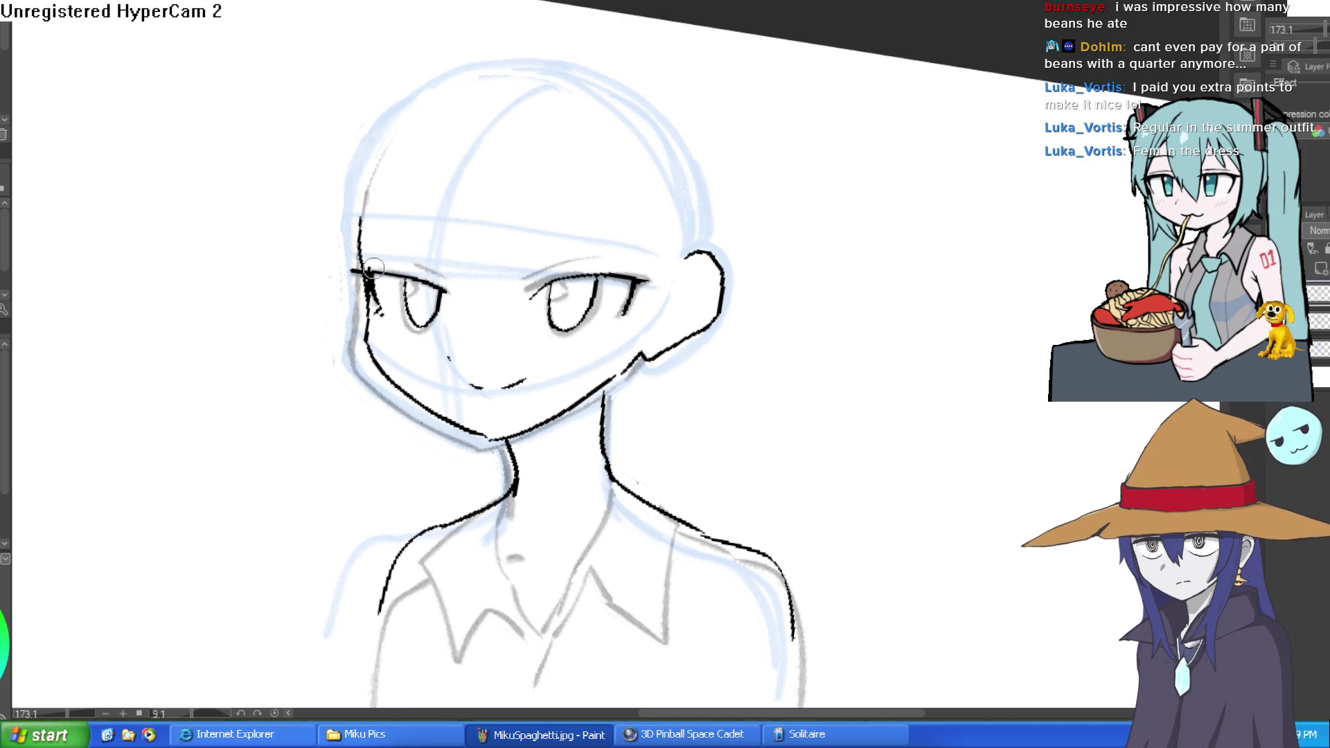
pyautogui.moveTo(364, 307)
pyautogui.mouseDown()
pyautogui.moveTo(362, 235)
pyautogui.moveTo(400, 137)
pyautogui.mouseUp()
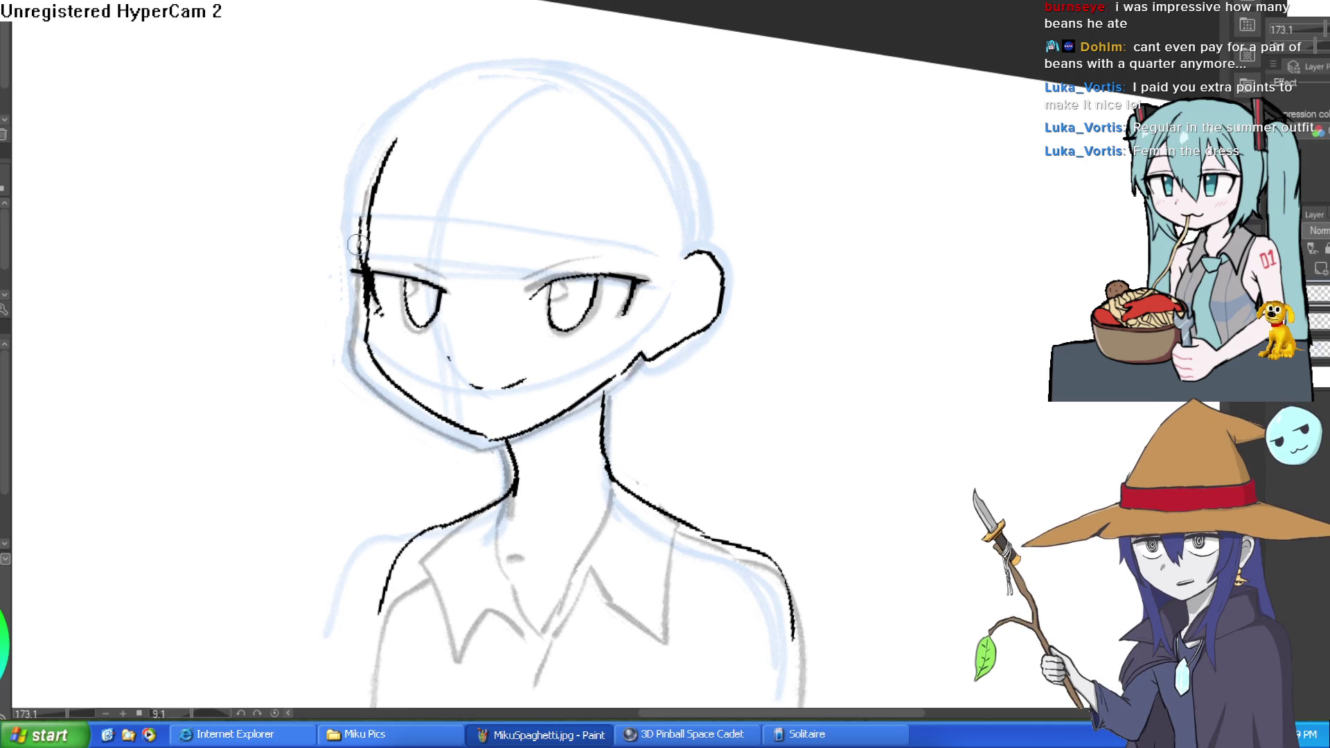
pyautogui.hotkey('ctrl', 'z')
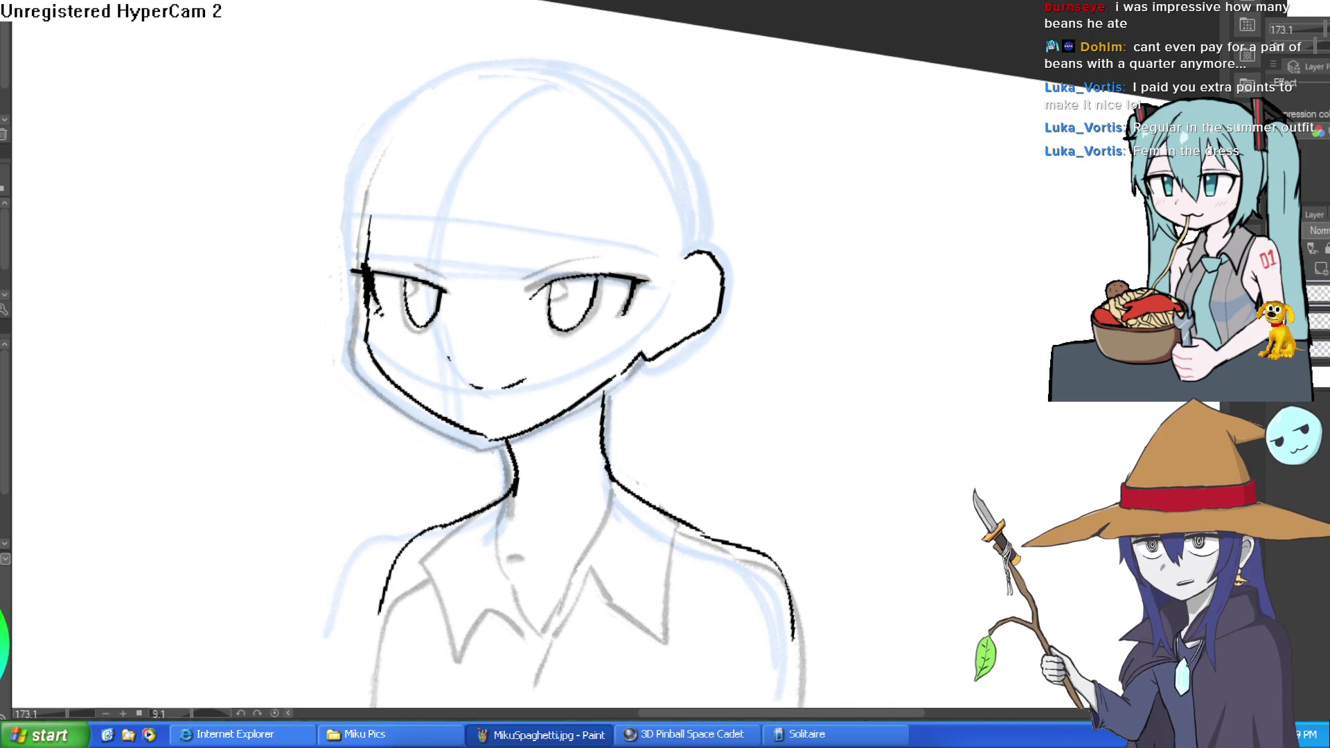
pyautogui.scroll(5, 535, 161)
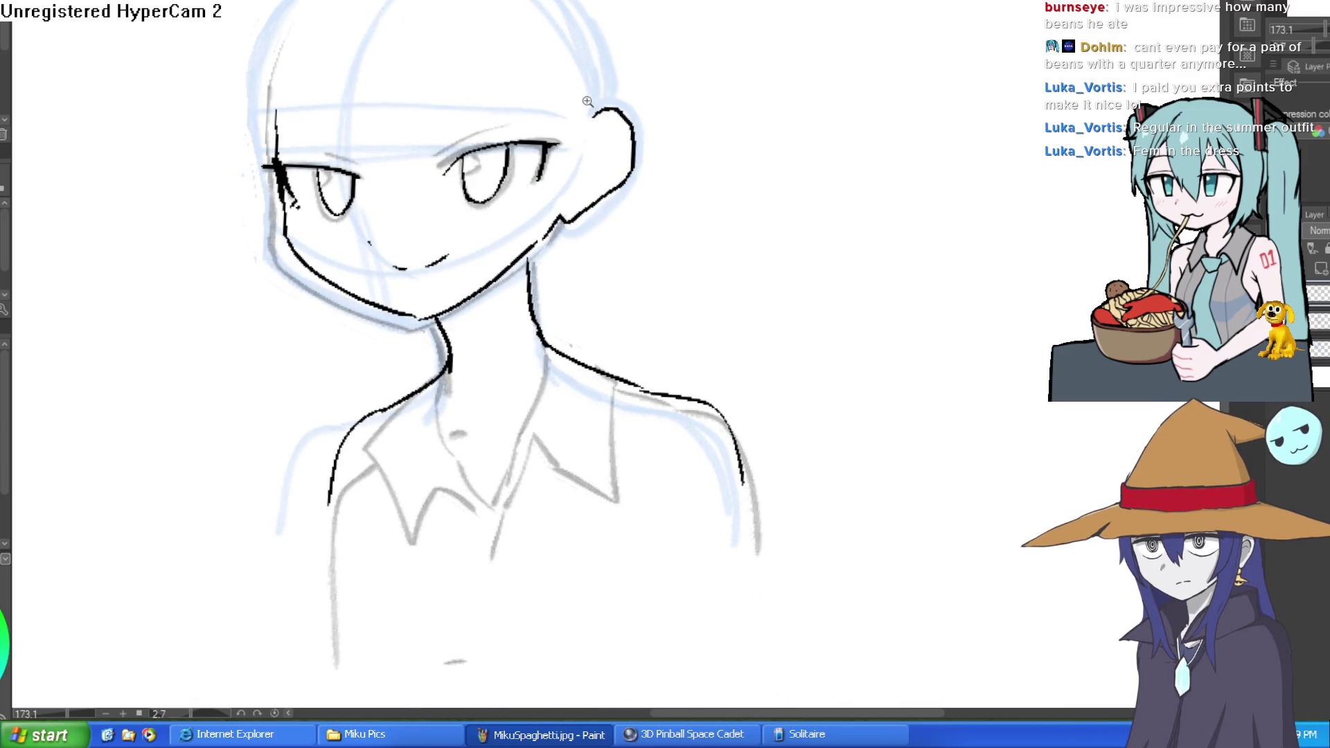
pyautogui.scroll(-3, 905, 371)
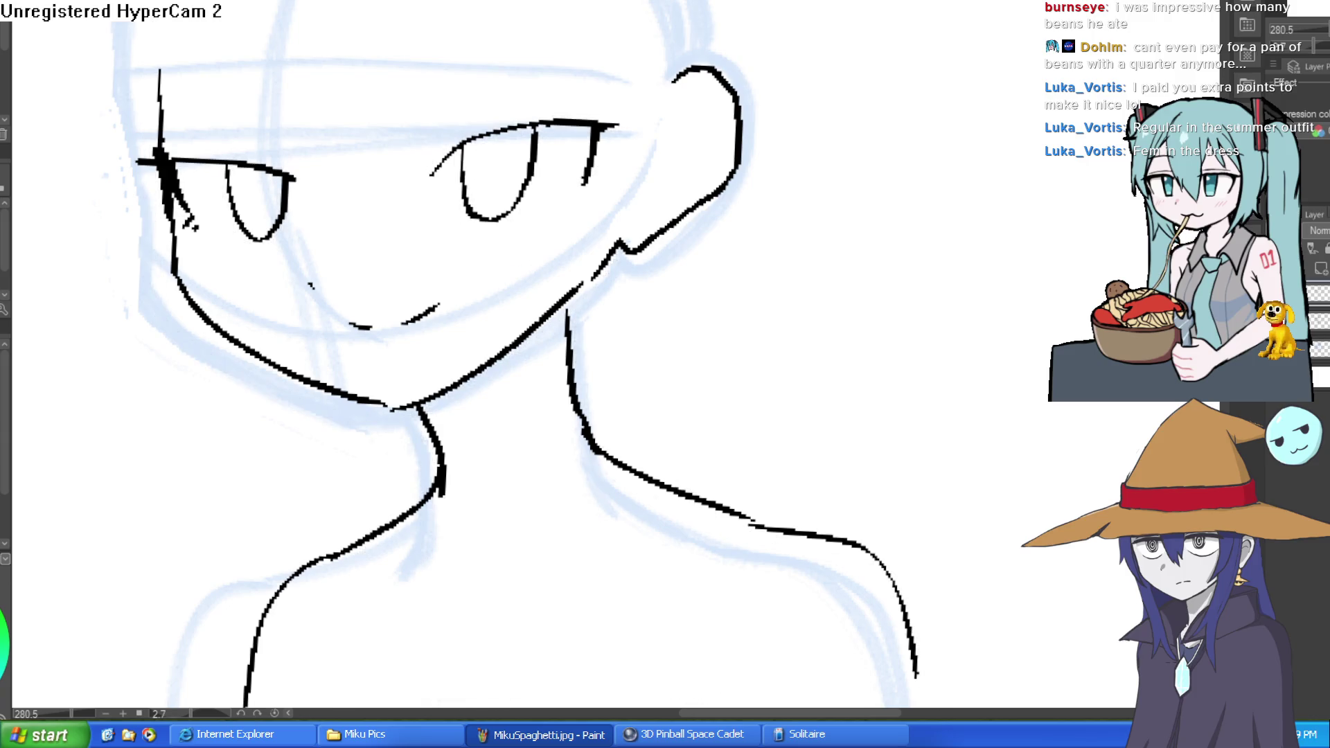
pyautogui.scroll(6, 940, 319)
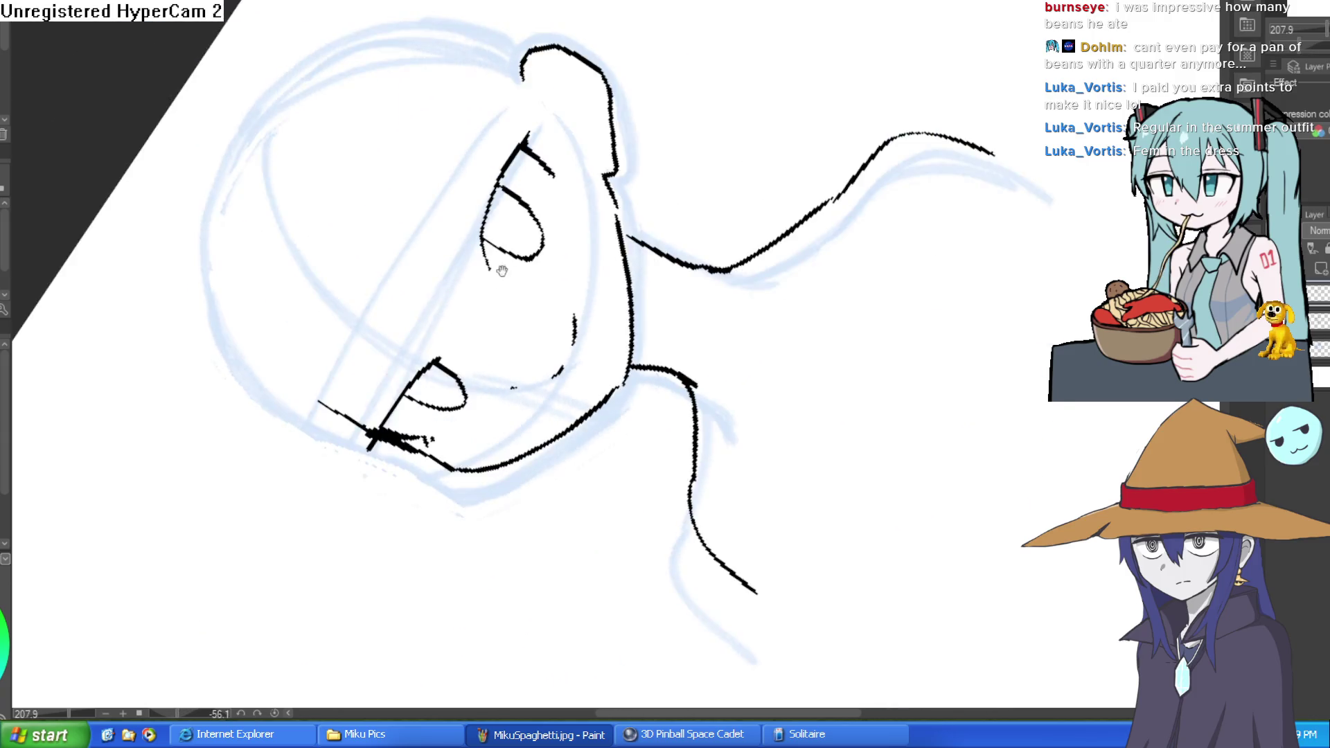
# Thicken the eyelash stems and upper lash line, adding a short stroke down from the lash.
pyautogui.moveTo(310, 495); pyautogui.dragTo(390, 371)
pyautogui.moveTo(492, 270)
pyautogui.mouseDown()
pyautogui.moveTo(475, 273)
pyautogui.moveTo(315, 506)
pyautogui.mouseUp()
pyautogui.moveTo(444, 332); pyautogui.dragTo(324, 471)
pyautogui.moveTo(638, 27)
pyautogui.mouseDown()
pyautogui.moveTo(490, 377)
pyautogui.moveTo(484, 202)
pyautogui.mouseUp()
pyautogui.moveTo(560, 78)
pyautogui.mouseDown()
pyautogui.moveTo(564, 45)
pyautogui.moveTo(608, 15)
pyautogui.moveTo(594, 53)
pyautogui.moveTo(691, 148)
pyautogui.moveTo(751, 302)
pyautogui.mouseUp()
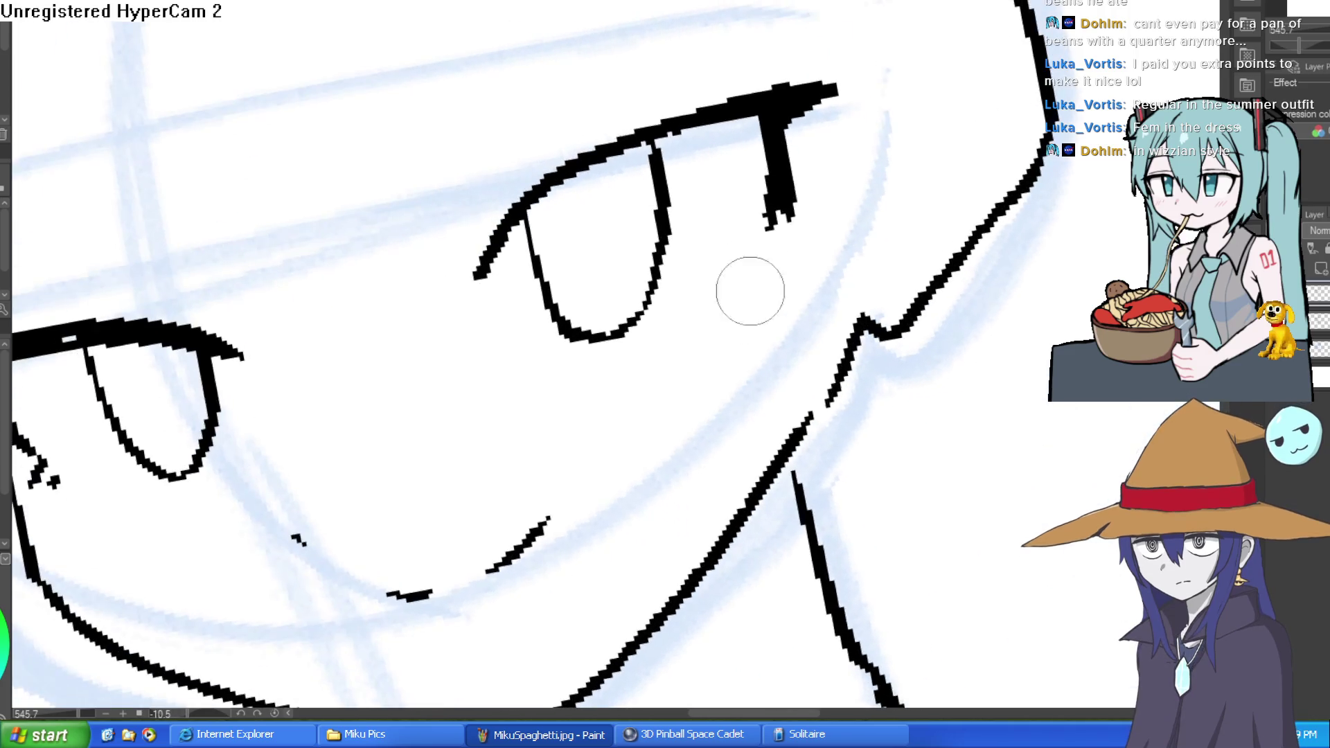
pyautogui.moveTo(787, 113); pyautogui.dragTo(769, 239)
pyautogui.moveTo(650, 363)
pyautogui.mouseDown()
pyautogui.moveTo(529, 196)
pyautogui.moveTo(893, 209)
pyautogui.moveTo(748, 159)
pyautogui.moveTo(594, 178)
pyautogui.mouseUp()
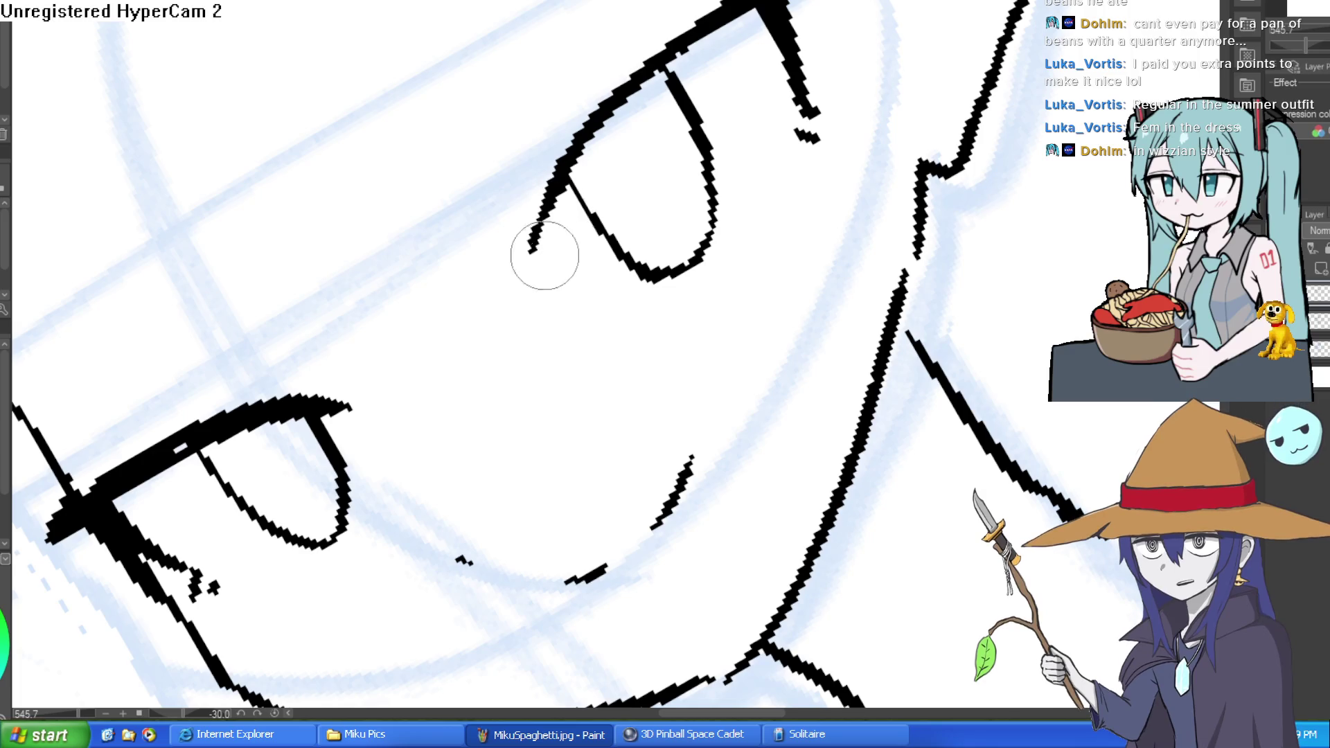
pyautogui.scroll(-5, 614, 201)
pyautogui.moveTo(613, 201)
pyautogui.mouseDown()
pyautogui.moveTo(836, 241)
pyautogui.moveTo(772, 217)
pyautogui.mouseUp()
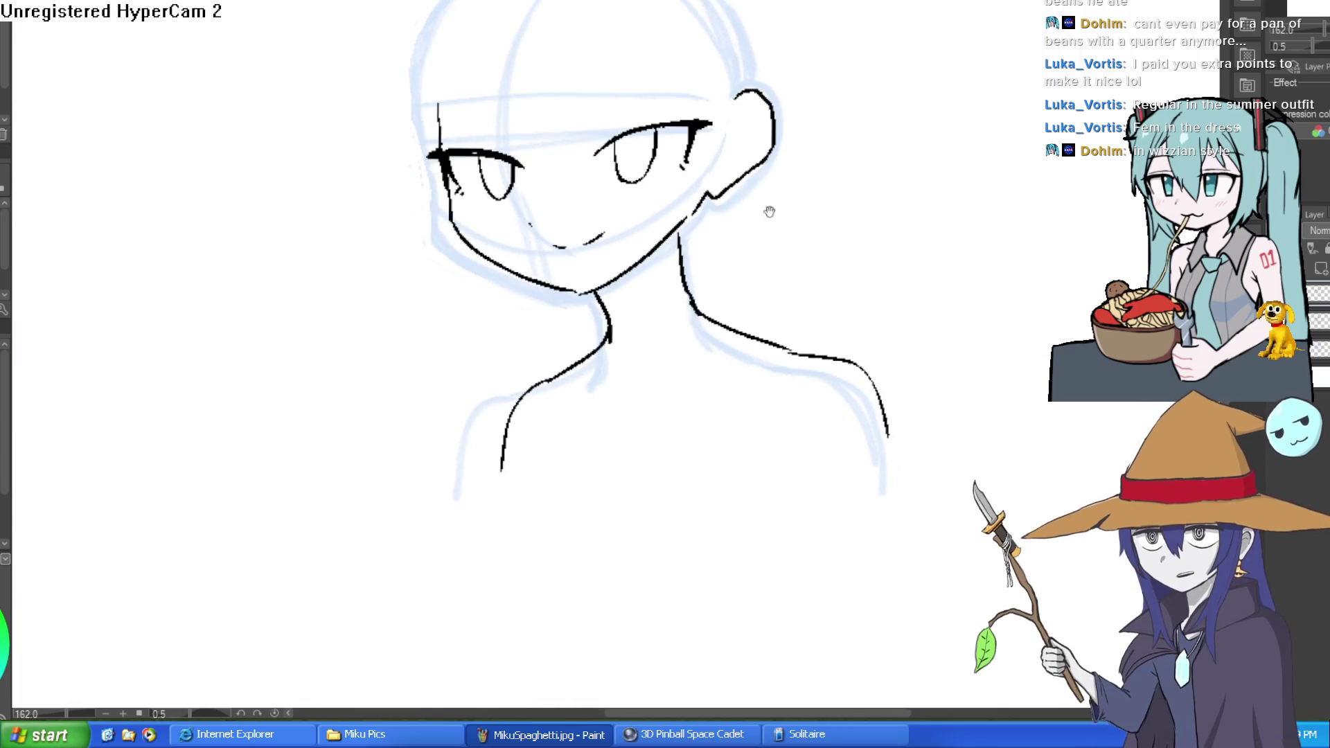
pyautogui.scroll(-3, 757, 163)
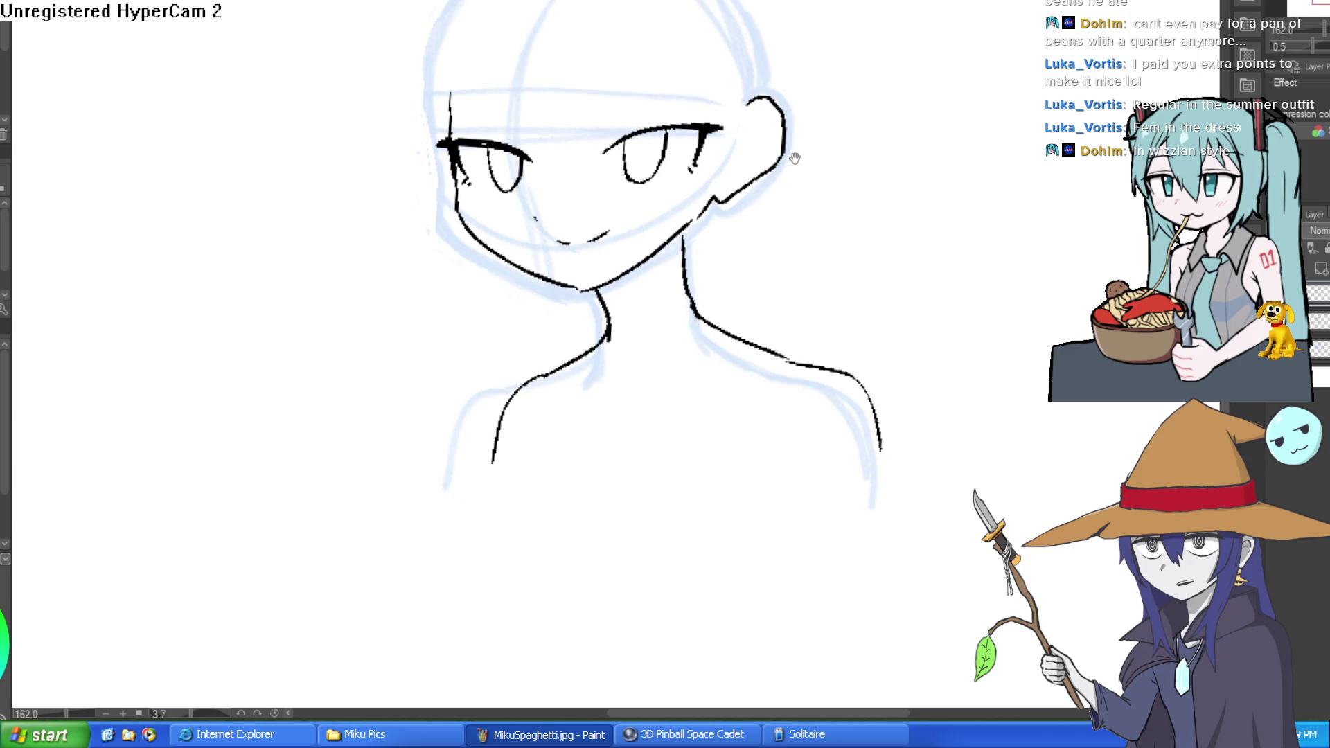
pyautogui.moveTo(748, 173)
pyautogui.mouseDown()
pyautogui.moveTo(717, 227)
pyautogui.moveTo(733, 193)
pyautogui.mouseUp()
pyautogui.scroll(2, 822, 247)
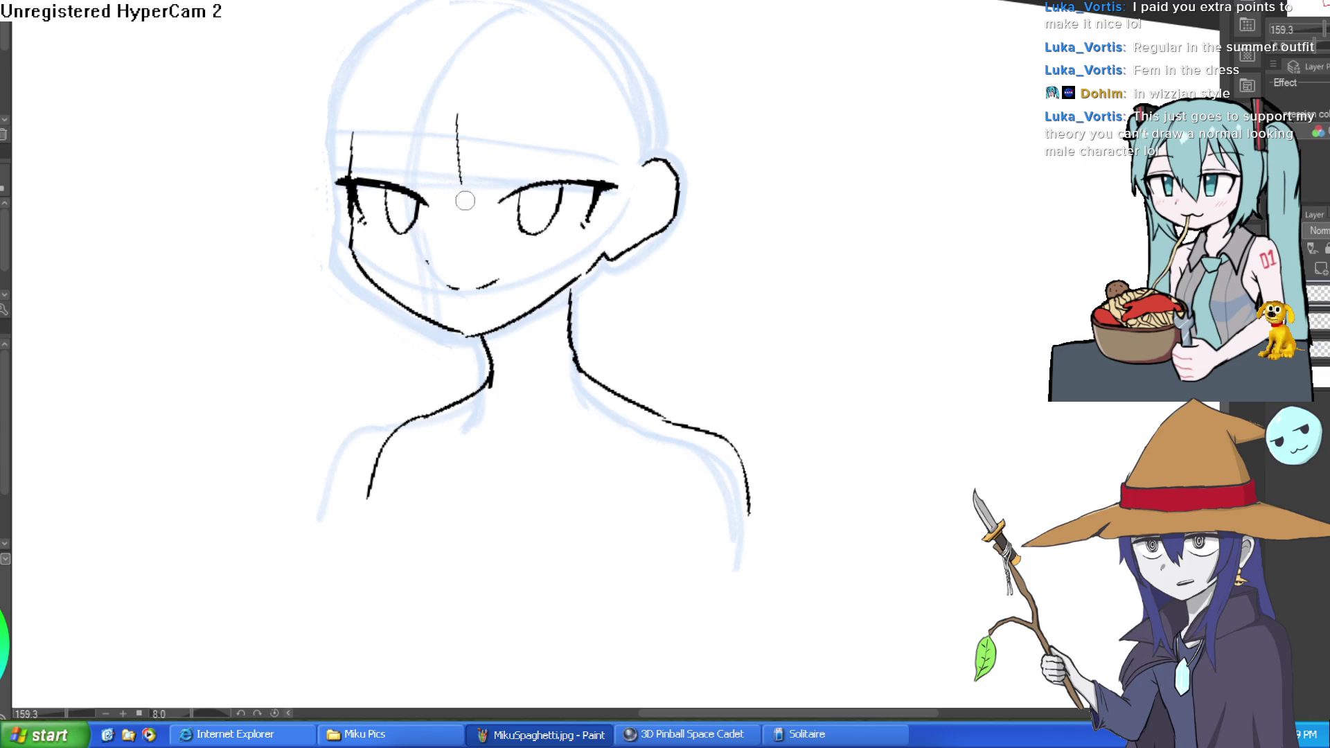
# Draw thin bang strands between the eyes and one over the right eye.
pyautogui.moveTo(463, 110); pyautogui.dragTo(499, 263)
pyautogui.moveTo(489, 154); pyautogui.dragTo(494, 262)
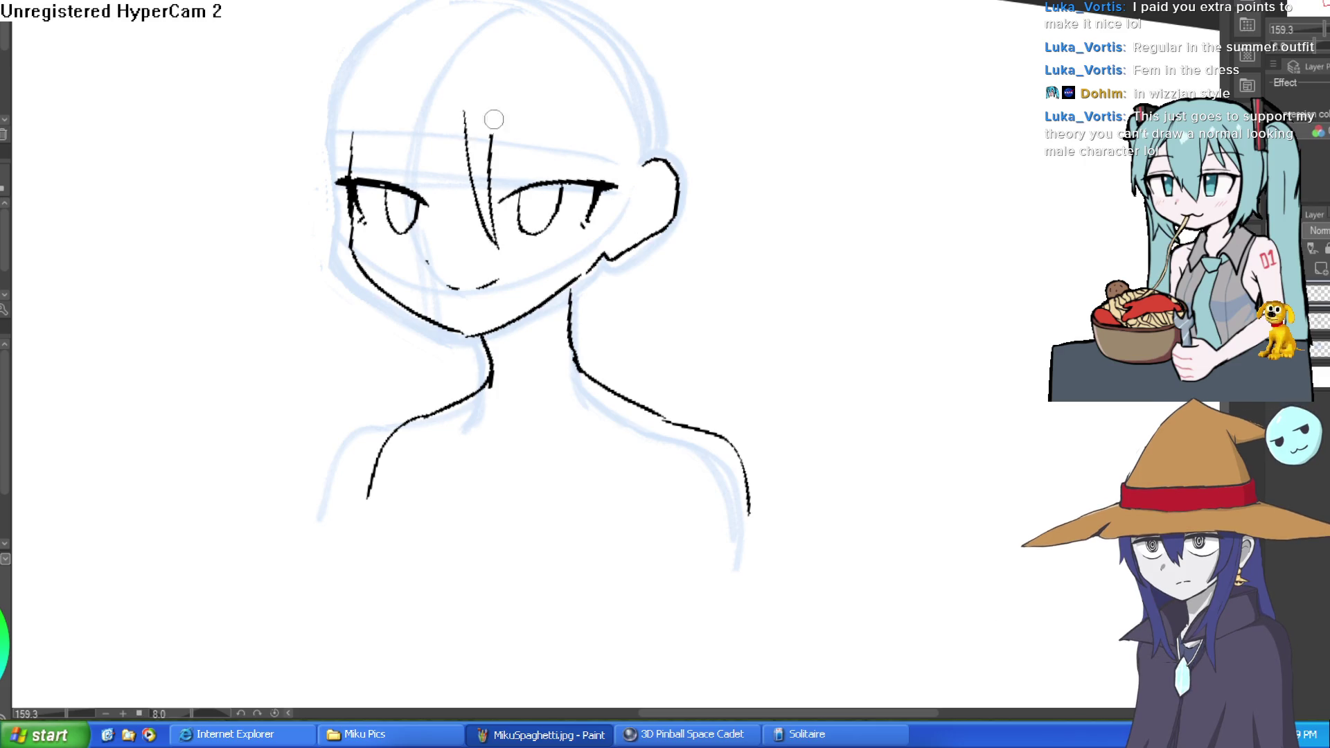
pyautogui.hotkey('ctrl', 'z')
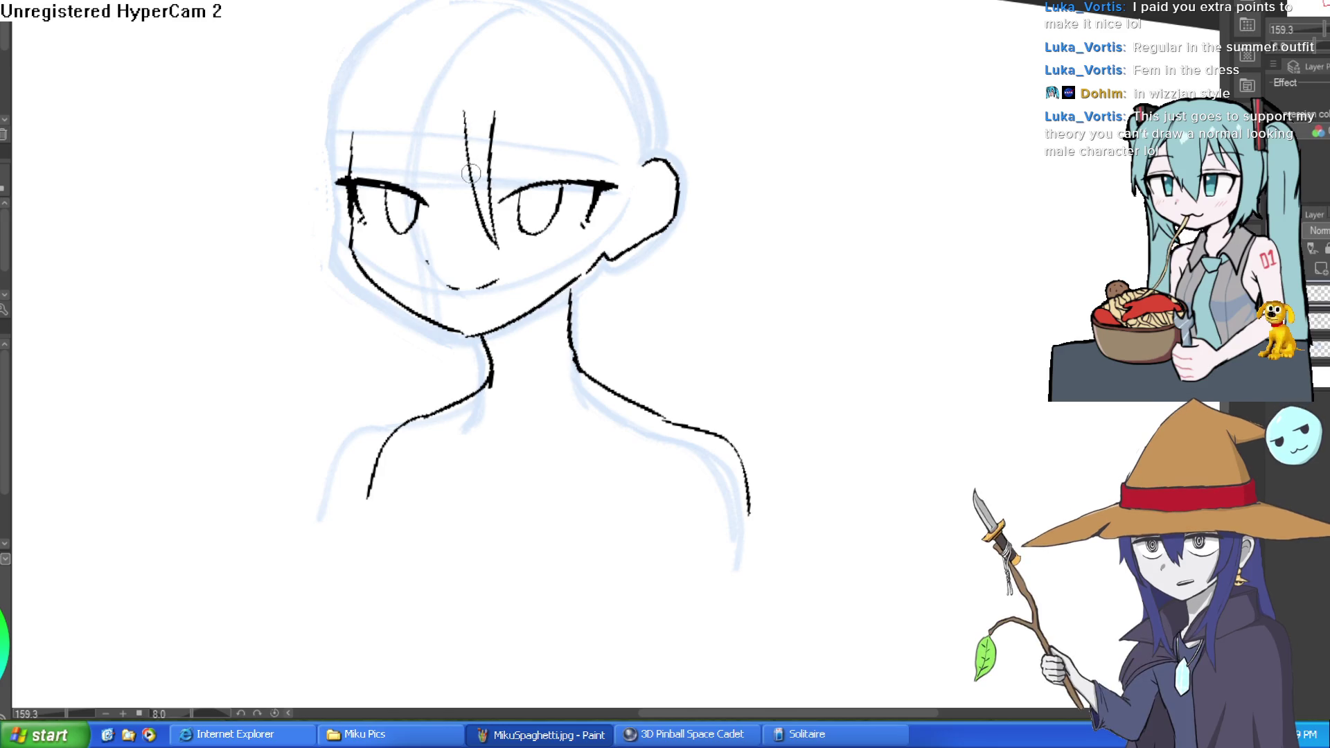
pyautogui.moveTo(522, 138); pyautogui.dragTo(558, 192)
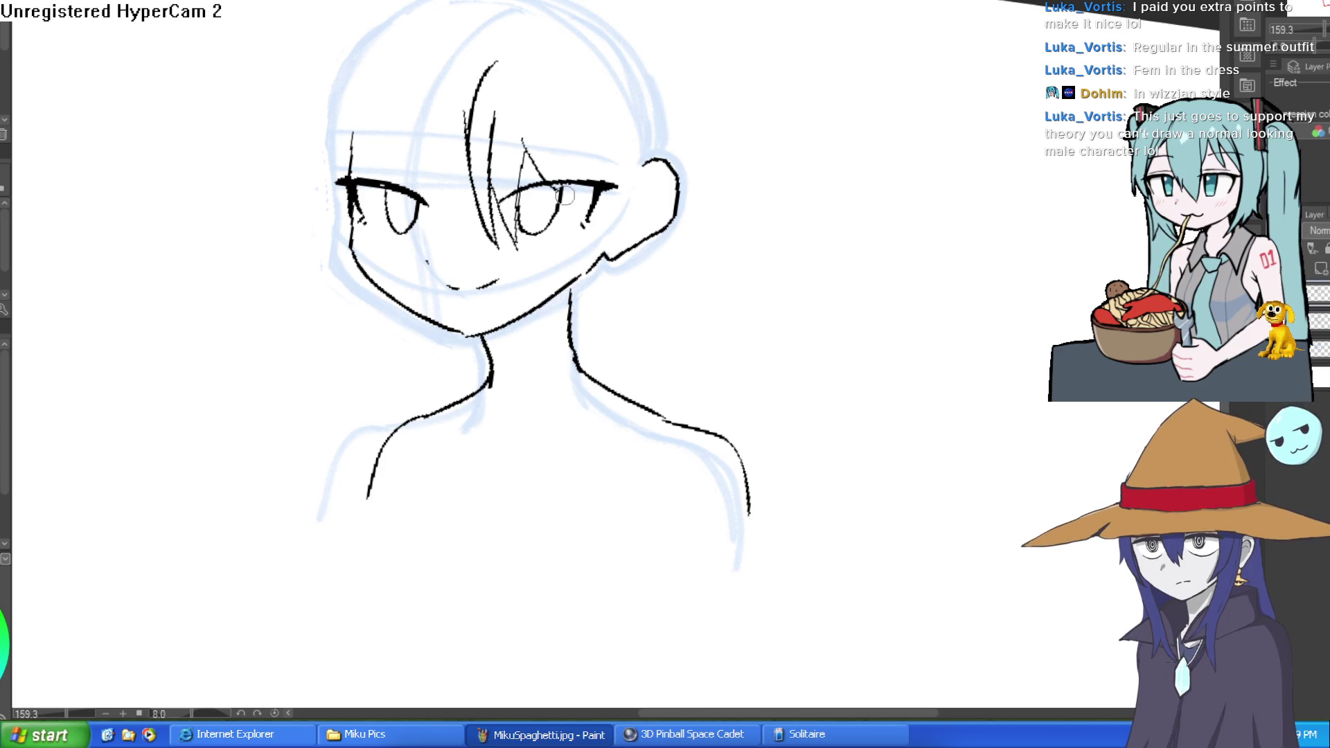
pyautogui.moveTo(704, 153); pyautogui.dragTo(665, 149)
pyautogui.moveTo(663, 208)
pyautogui.mouseDown()
pyautogui.moveTo(654, 148)
pyautogui.moveTo(699, 222)
pyautogui.mouseUp()
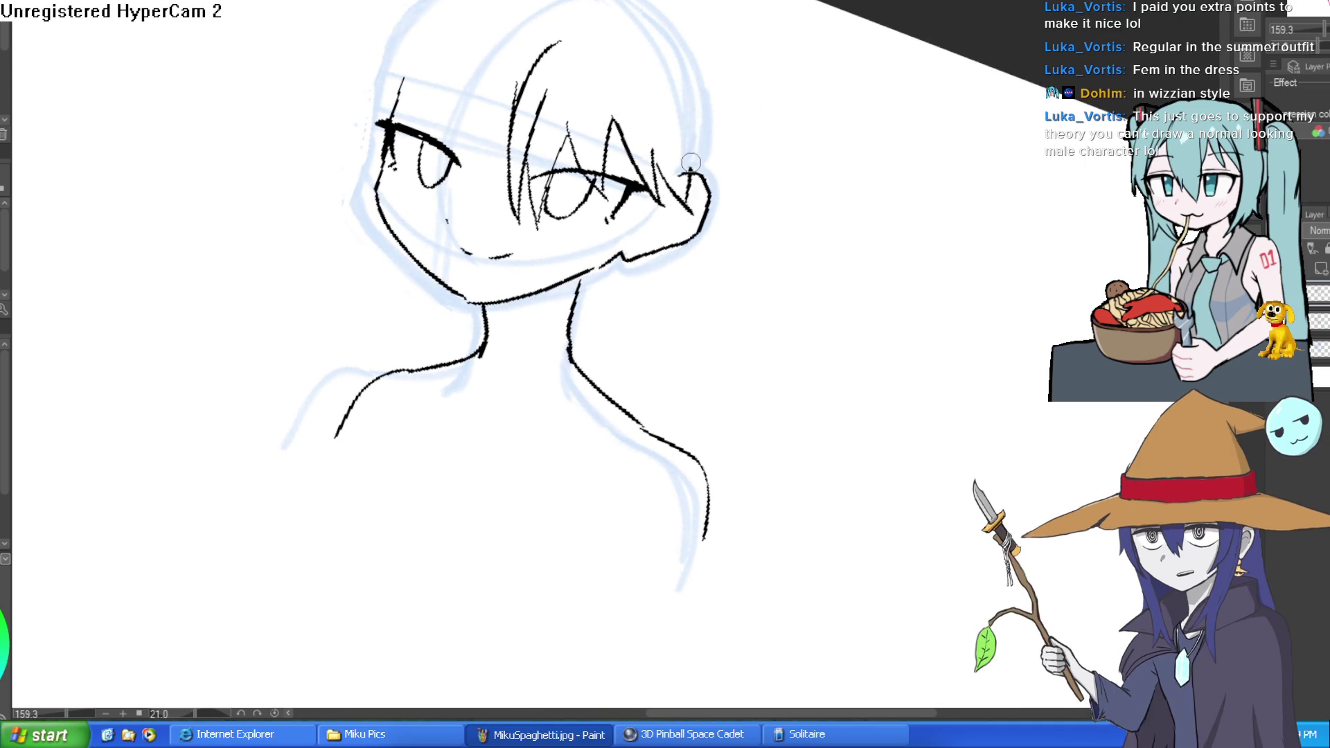
# Add a long side-hair strand on the right of the face, redrawn after an undo.
pyautogui.moveTo(716, 128)
pyautogui.mouseDown()
pyautogui.moveTo(689, 71)
pyautogui.moveTo(718, 255)
pyautogui.mouseUp()
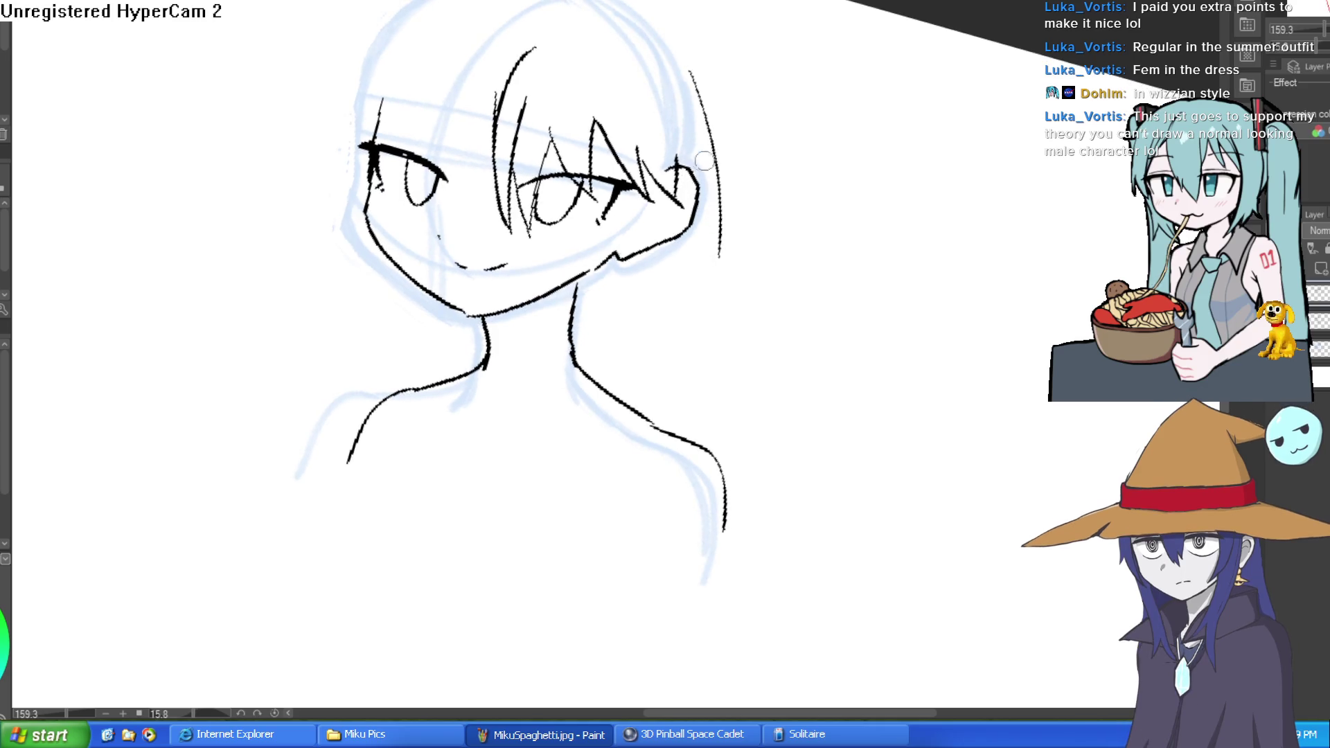
pyautogui.hotkey('ctrl', 'z')
pyautogui.hotkey('ctrl', 'z')
pyautogui.moveTo(682, 166)
pyautogui.mouseDown()
pyautogui.moveTo(712, 97)
pyautogui.moveTo(688, 84)
pyautogui.moveTo(717, 260)
pyautogui.mouseUp()
pyautogui.moveTo(723, 147)
pyautogui.mouseDown()
pyautogui.moveTo(769, 214)
pyautogui.moveTo(746, 159)
pyautogui.moveTo(771, 150)
pyautogui.mouseUp()
pyautogui.moveTo(538, 190); pyautogui.dragTo(550, 142)
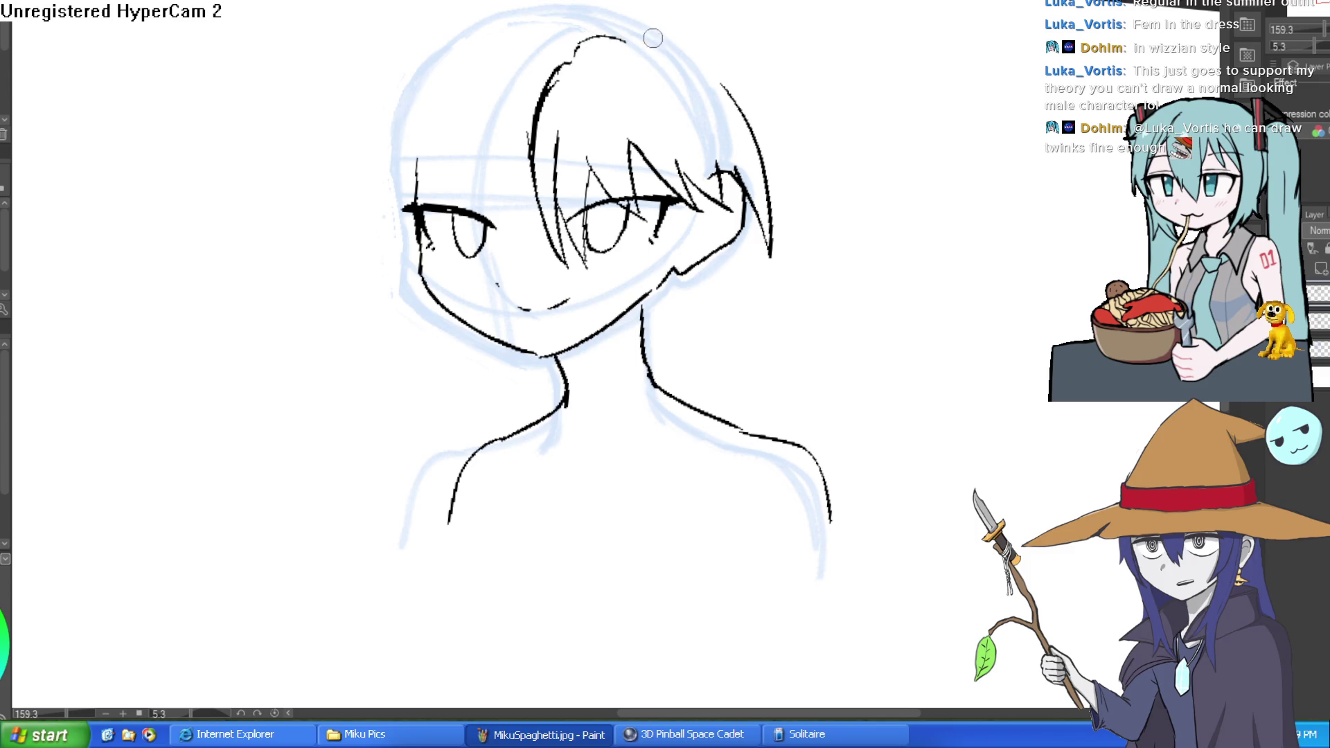
pyautogui.scroll(-3, 819, 278)
pyautogui.moveTo(830, 212)
pyautogui.mouseDown()
pyautogui.moveTo(840, 161)
pyautogui.moveTo(816, 118)
pyautogui.mouseUp()
pyautogui.scroll(5, 894, 220)
# Add strands across the lash line and forehead, and ink the hair outline from crown to left eye.
pyautogui.moveTo(894, 220); pyautogui.dragTo(705, 87)
pyautogui.moveTo(612, 109); pyautogui.dragTo(651, 73)
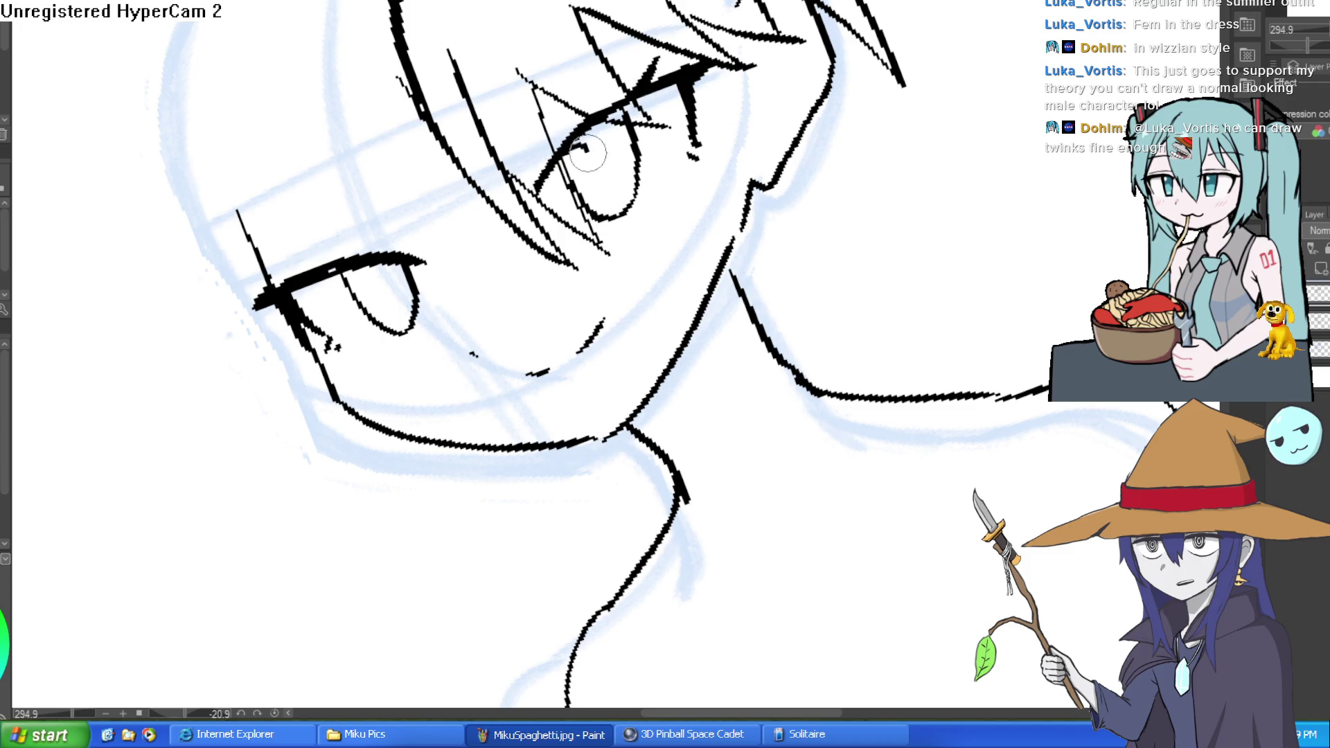
pyautogui.moveTo(588, 149)
pyautogui.mouseDown()
pyautogui.moveTo(822, 268)
pyautogui.moveTo(808, 360)
pyautogui.moveTo(770, 275)
pyautogui.mouseUp()
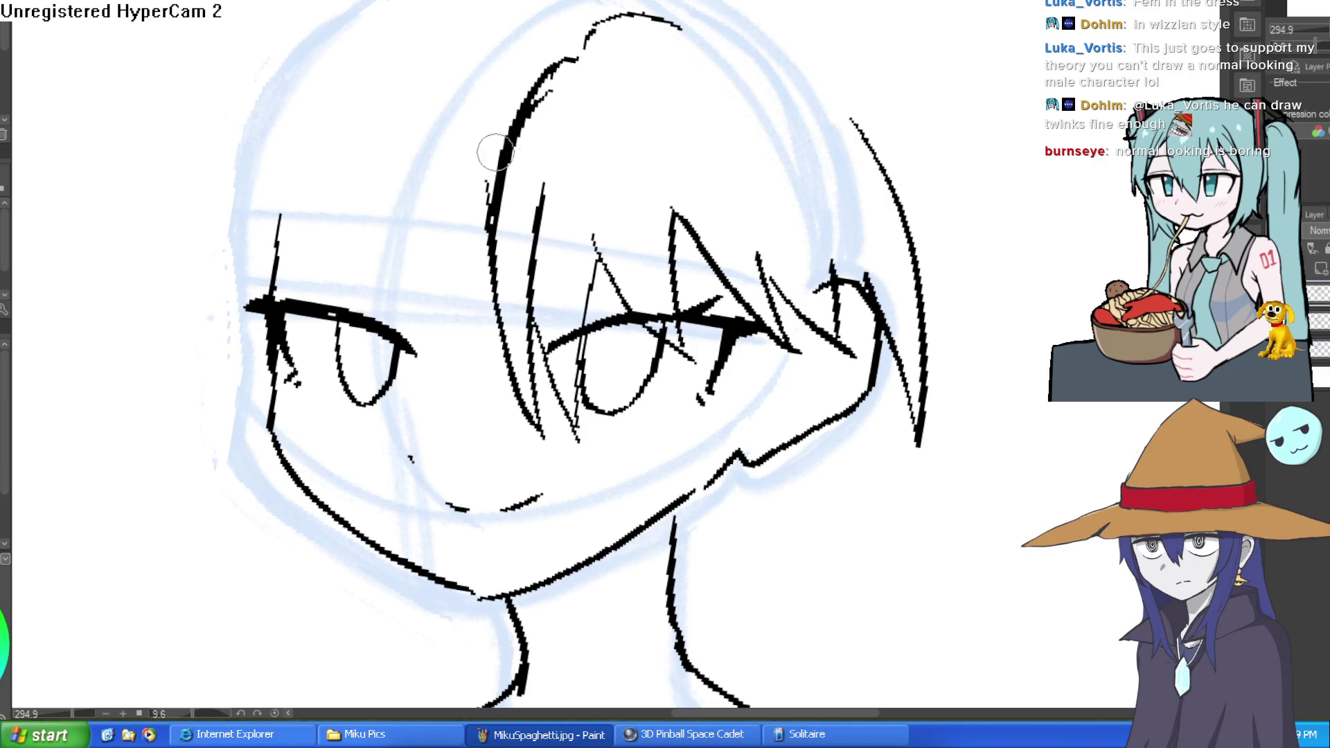
pyautogui.moveTo(490, 112); pyautogui.dragTo(291, 282)
pyautogui.moveTo(490, 175); pyautogui.dragTo(478, 388)
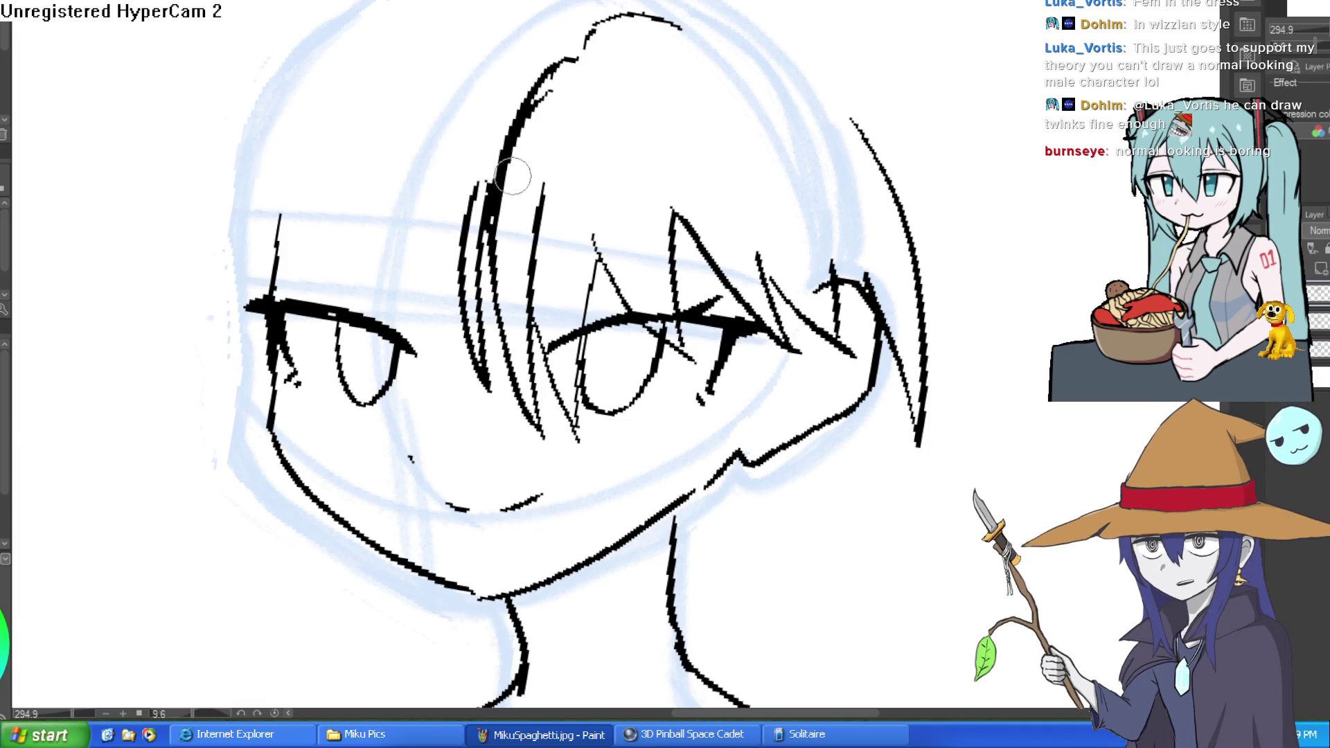
pyautogui.hotkey('ctrl', 'z')
pyautogui.hotkey('ctrl', 'z')
pyautogui.moveTo(485, 208)
pyautogui.mouseDown()
pyautogui.moveTo(464, 389)
pyautogui.moveTo(460, 196)
pyautogui.moveTo(479, 145)
pyautogui.mouseUp()
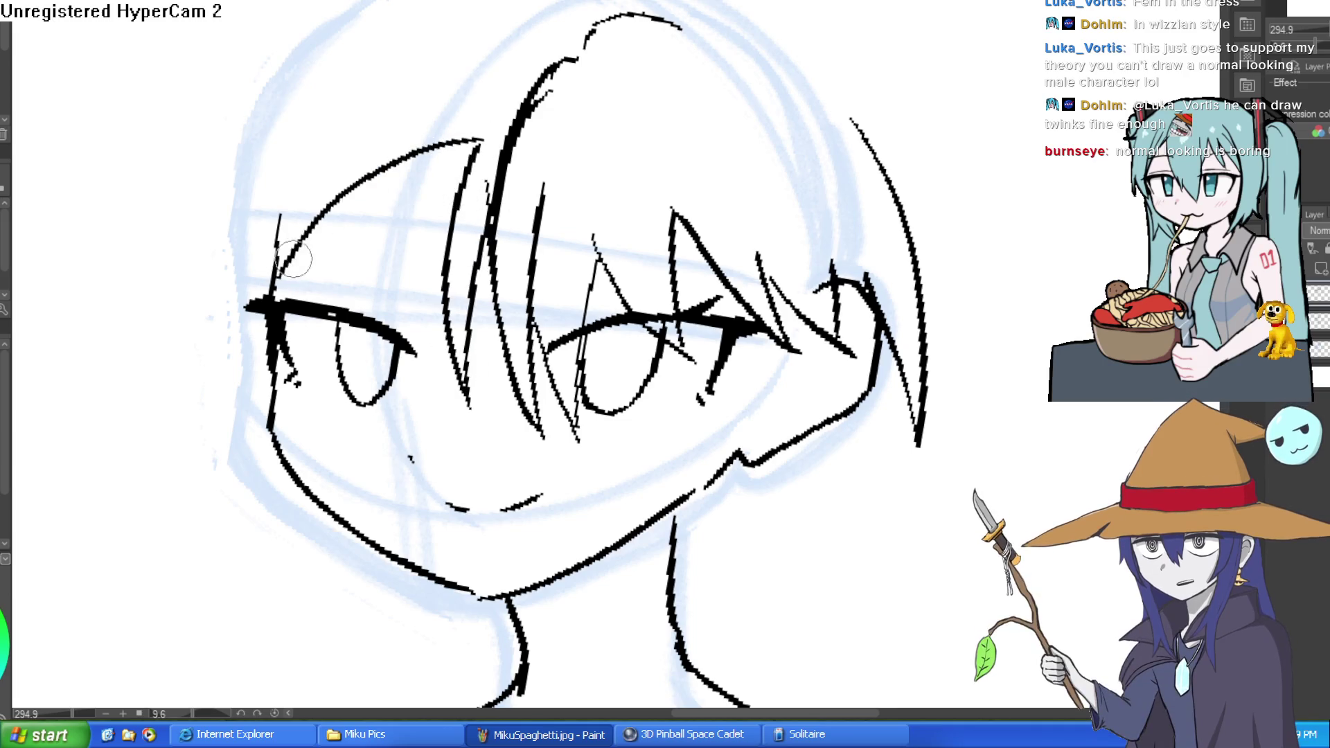
pyautogui.scroll(-5, 507, 168)
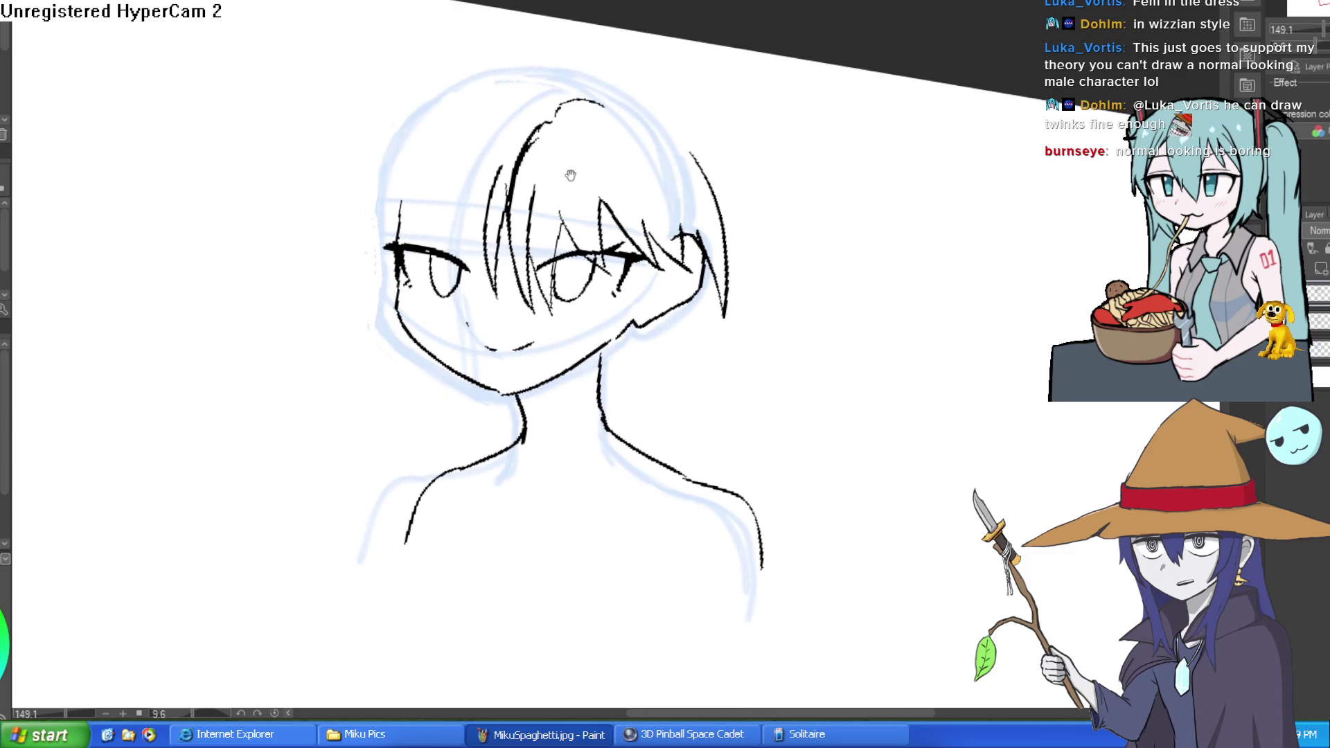
pyautogui.moveTo(500, 151)
pyautogui.mouseDown()
pyautogui.moveTo(402, 227)
pyautogui.moveTo(396, 282)
pyautogui.mouseUp()
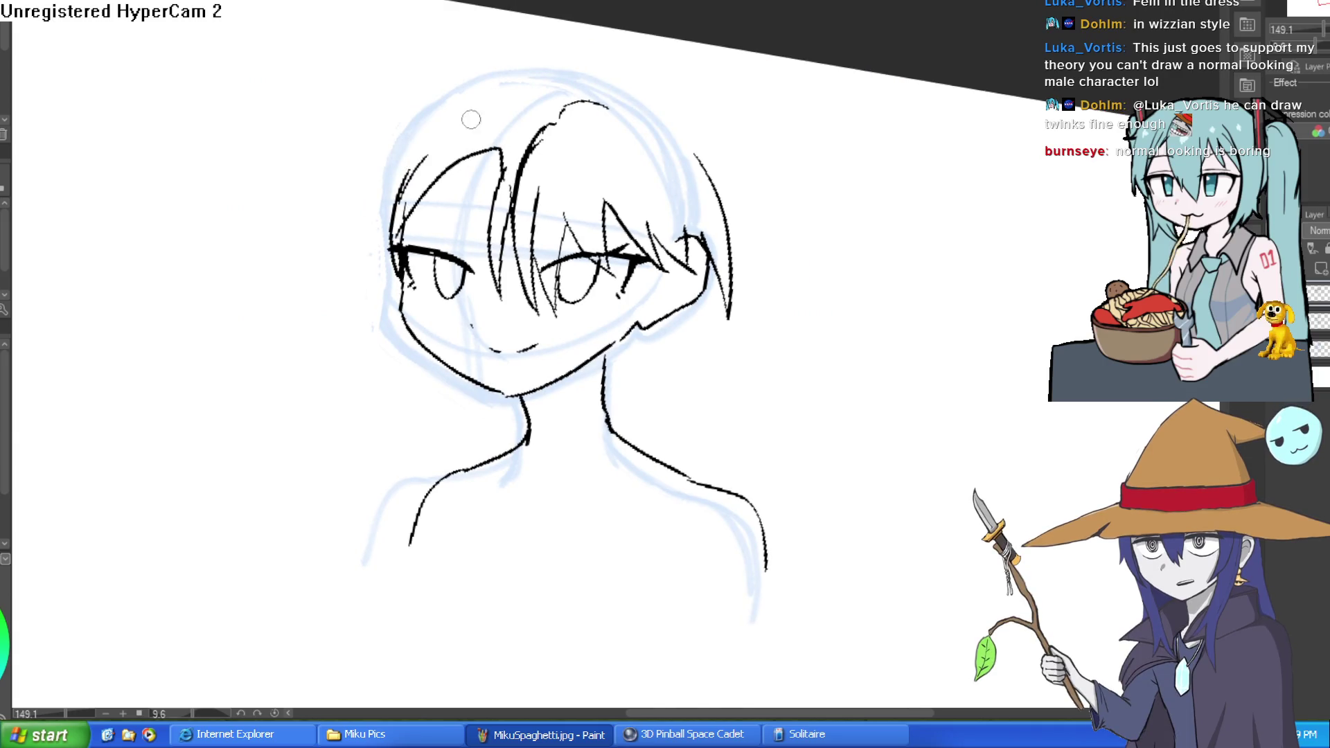
pyautogui.scroll(-1, 675, 131)
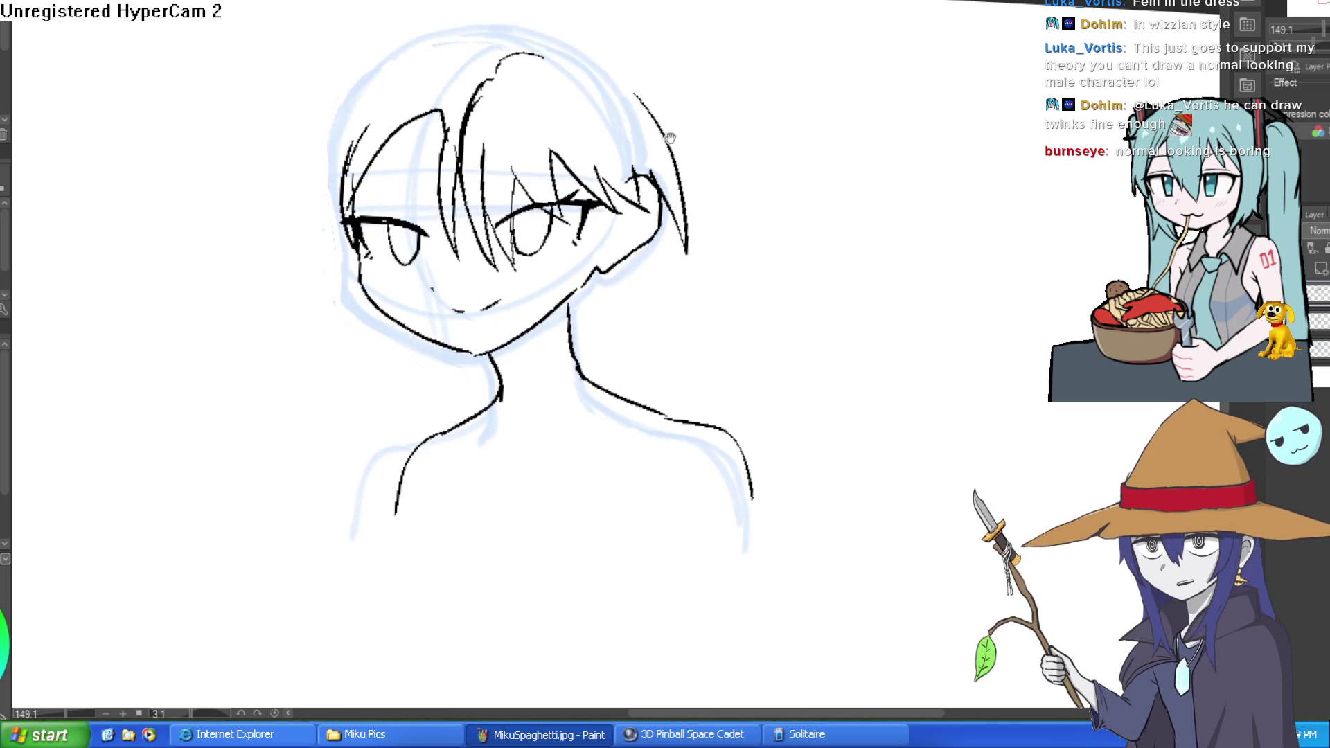
# Re-ink the neck lines thicker, then undo the thickened left neck line.
pyautogui.scroll(-3, 676, 104)
pyautogui.scroll(5, 558, 228)
pyautogui.moveTo(456, 225); pyautogui.dragTo(443, 339)
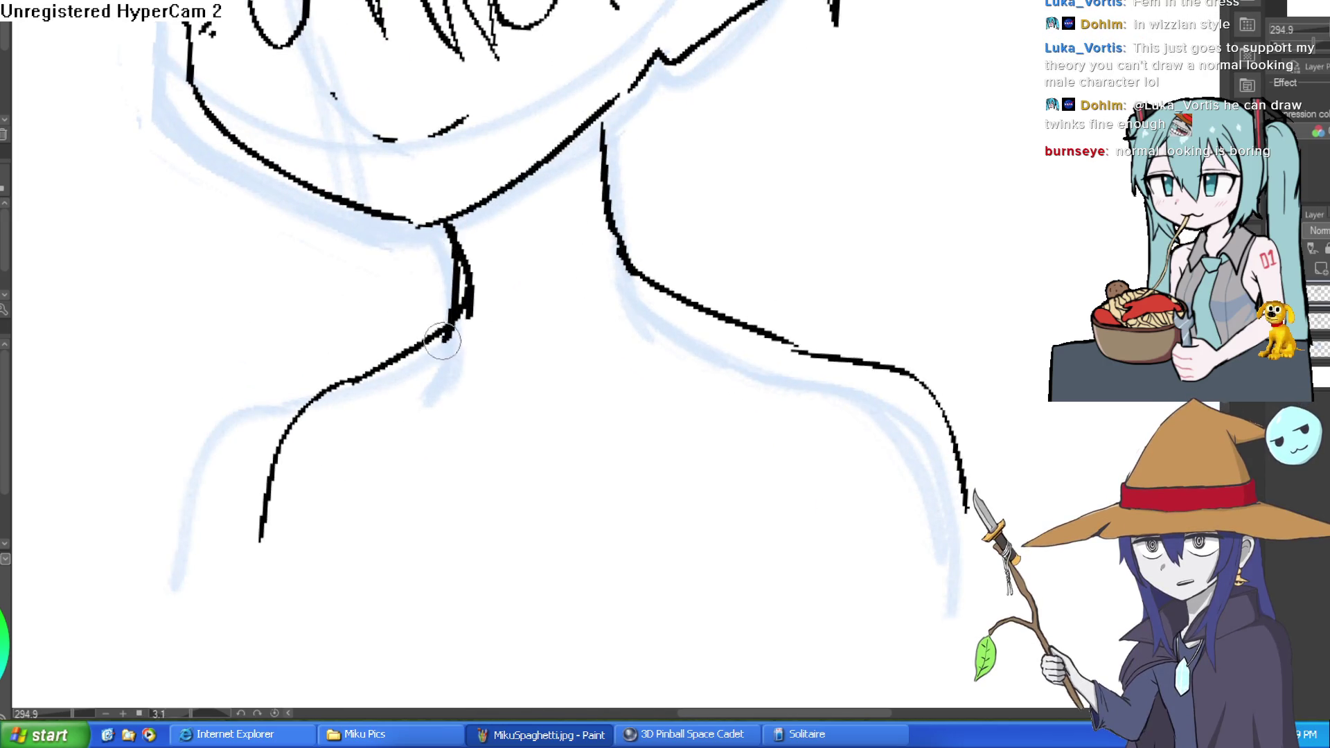
pyautogui.moveTo(602, 111); pyautogui.dragTo(609, 244)
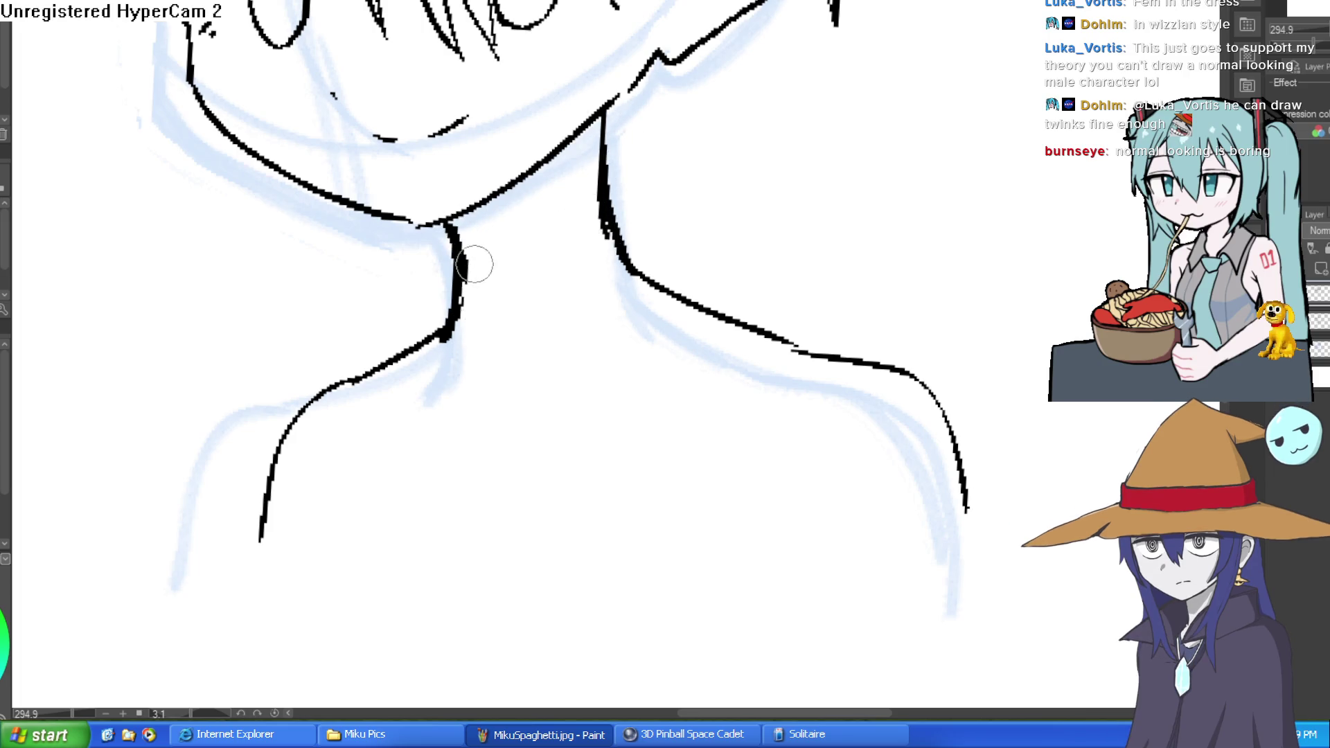
pyautogui.hotkey('ctrl', 'z')
pyautogui.hotkey('ctrl', 'z')
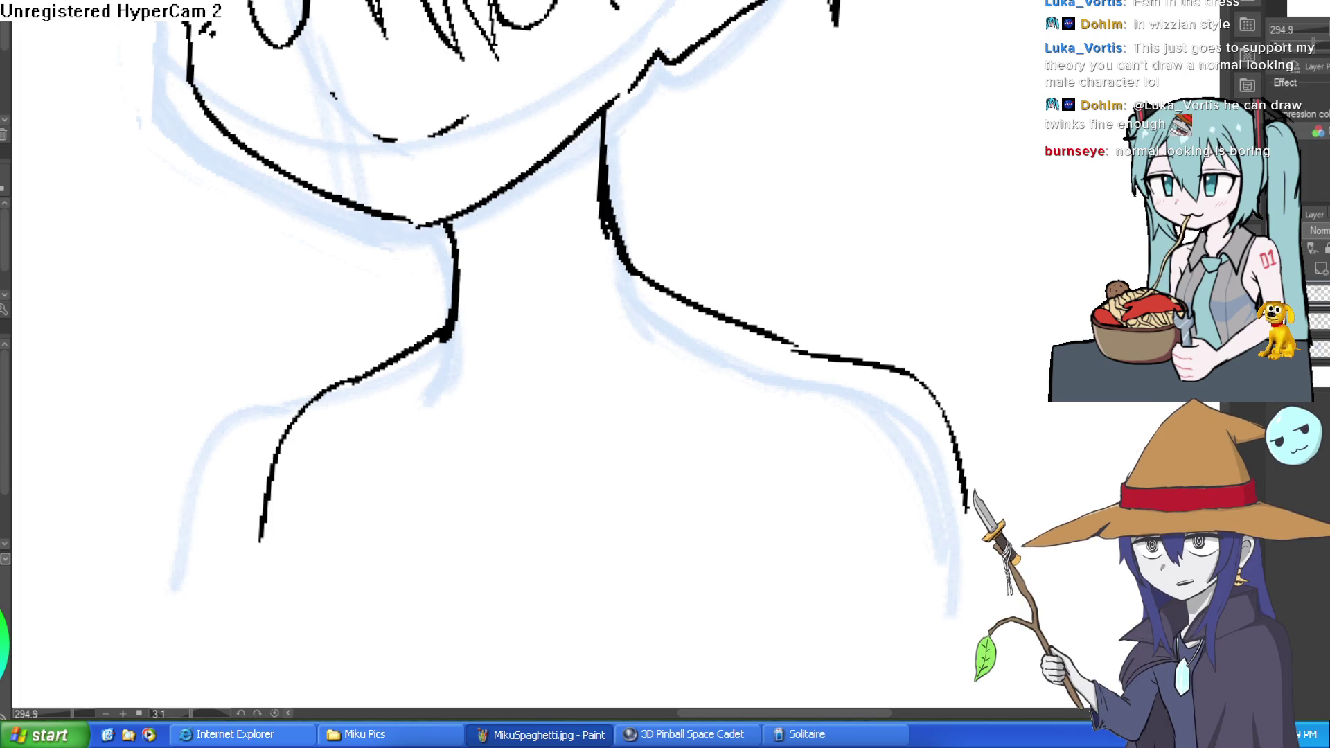
# Extend the right shoulder line downward and erase the stray stroke by the ear and jaw.
pyautogui.moveTo(630, 185)
pyautogui.mouseDown()
pyautogui.moveTo(597, 141)
pyautogui.moveTo(535, 295)
pyautogui.mouseUp()
pyautogui.scroll(-3, 635, 277)
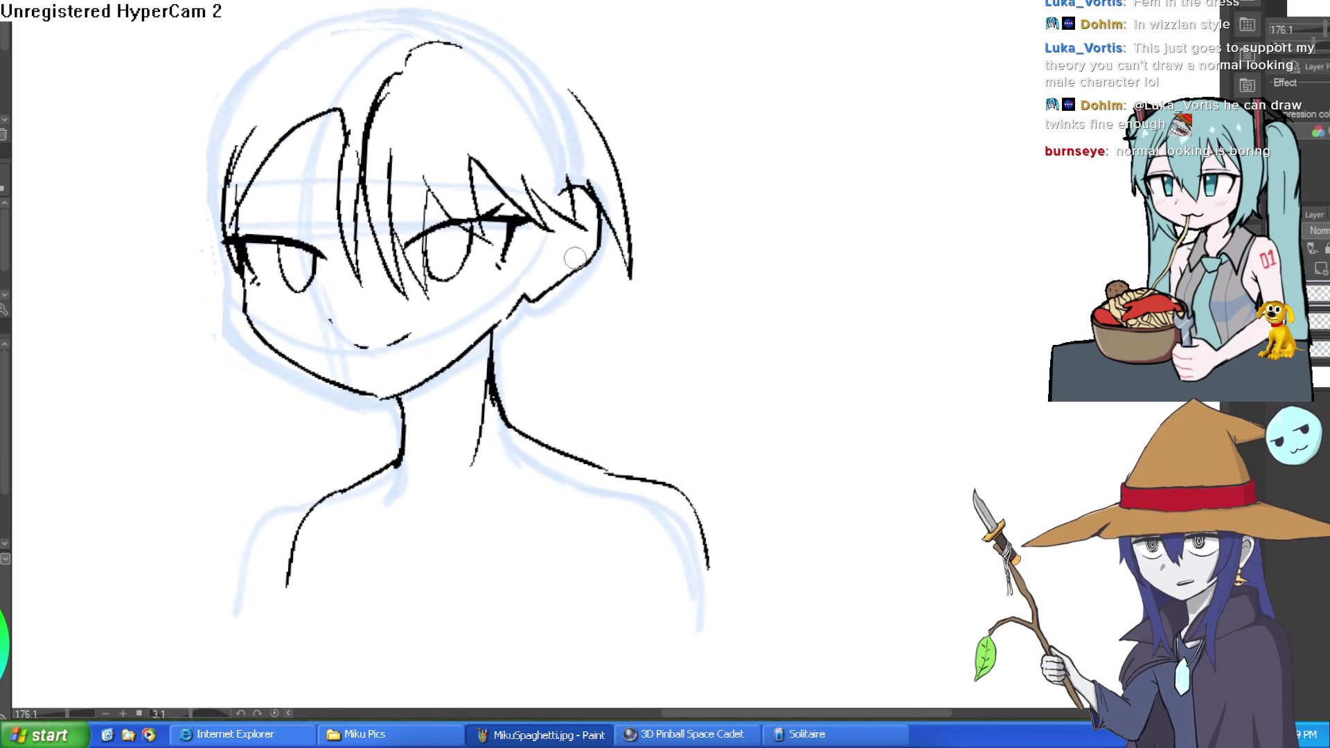
pyautogui.moveTo(550, 278)
pyautogui.mouseDown()
pyautogui.moveTo(516, 310)
pyautogui.moveTo(548, 302)
pyautogui.mouseUp()
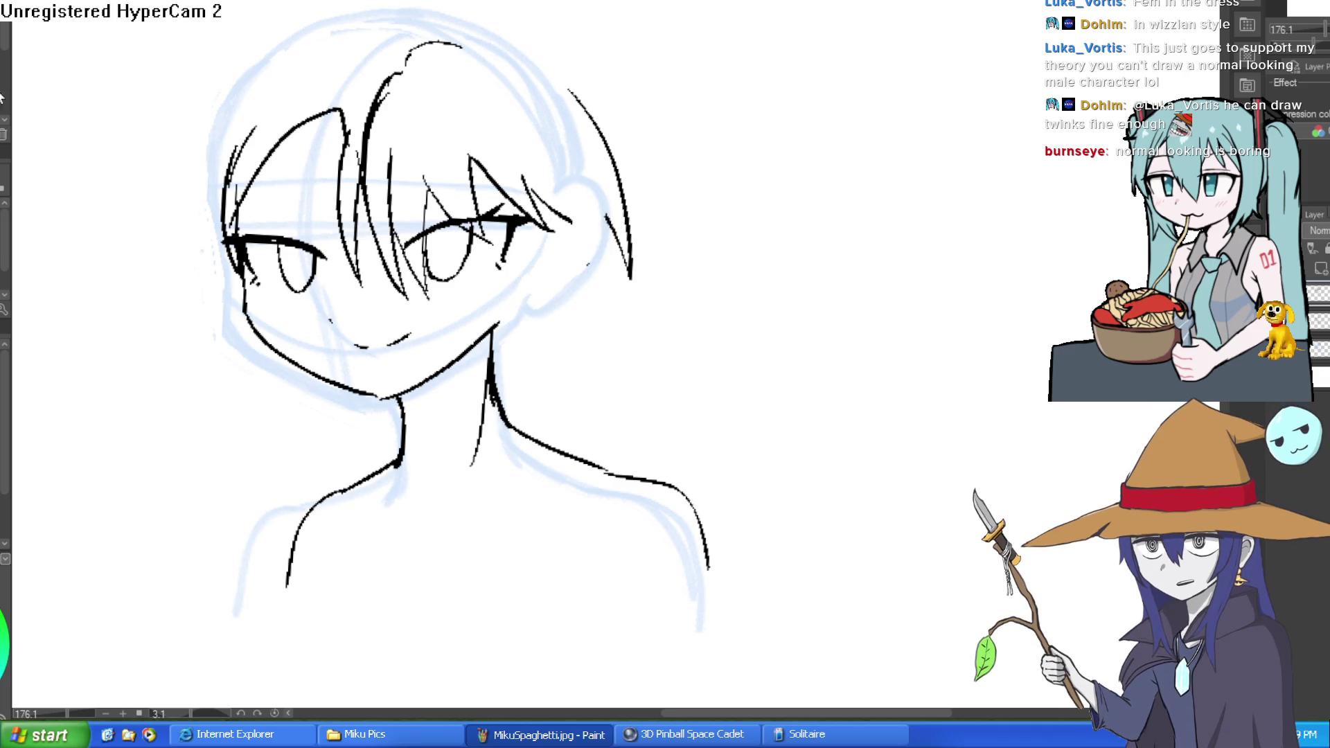
pyautogui.scroll(3, 567, 279)
# Draw the ear curve, redoing it as a short curve at the eye's outer corner.
pyautogui.scroll(1, 585, 267)
pyautogui.moveTo(554, 212); pyautogui.dragTo(615, 285)
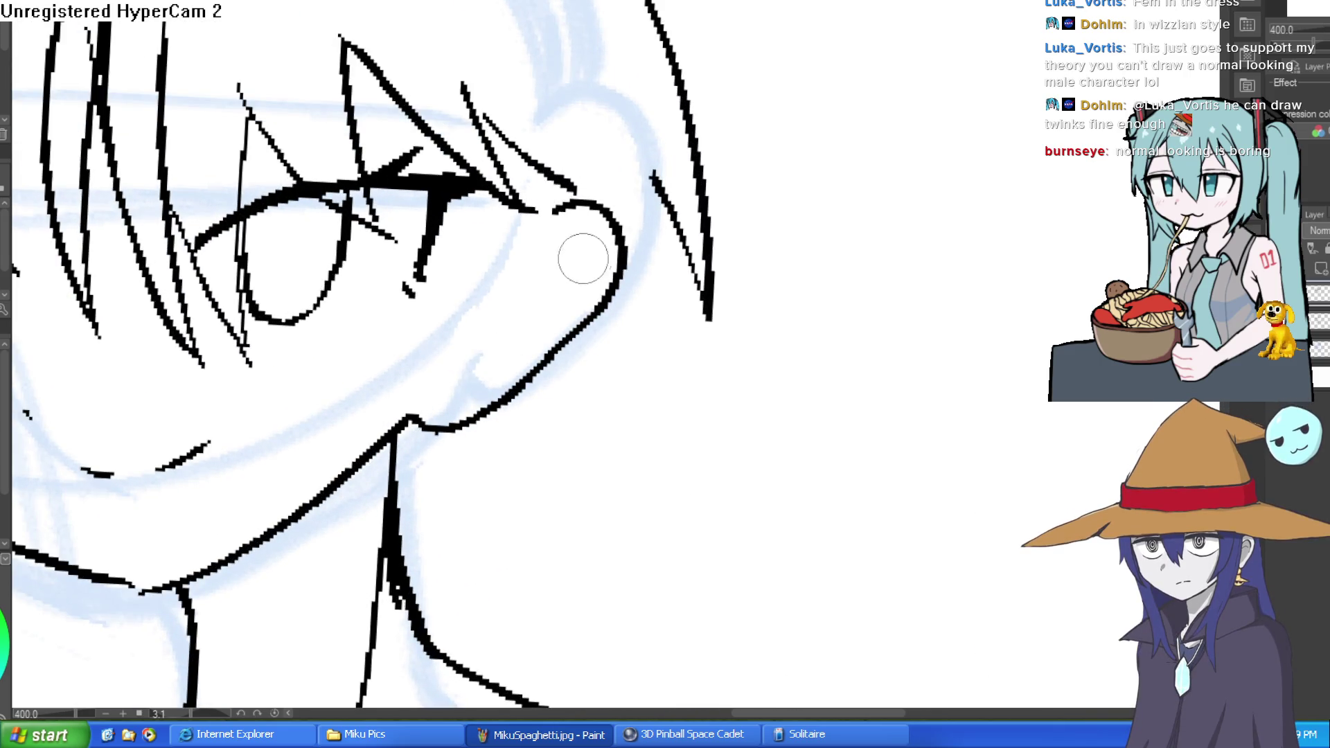
pyautogui.hotkey('ctrl', 'z')
pyautogui.moveTo(544, 206)
pyautogui.mouseDown()
pyautogui.moveTo(615, 213)
pyautogui.moveTo(552, 377)
pyautogui.moveTo(412, 412)
pyautogui.mouseUp()
pyautogui.scroll(-3, 620, 397)
# Draw two jaw-to-neck lines below the ear.
pyautogui.moveTo(679, 337)
pyautogui.mouseDown()
pyautogui.moveTo(704, 252)
pyautogui.moveTo(763, 252)
pyautogui.moveTo(716, 149)
pyautogui.moveTo(669, 198)
pyautogui.moveTo(676, 46)
pyautogui.mouseUp()
pyautogui.moveTo(518, 130)
pyautogui.mouseDown()
pyautogui.moveTo(485, 262)
pyautogui.moveTo(424, 367)
pyautogui.mouseUp()
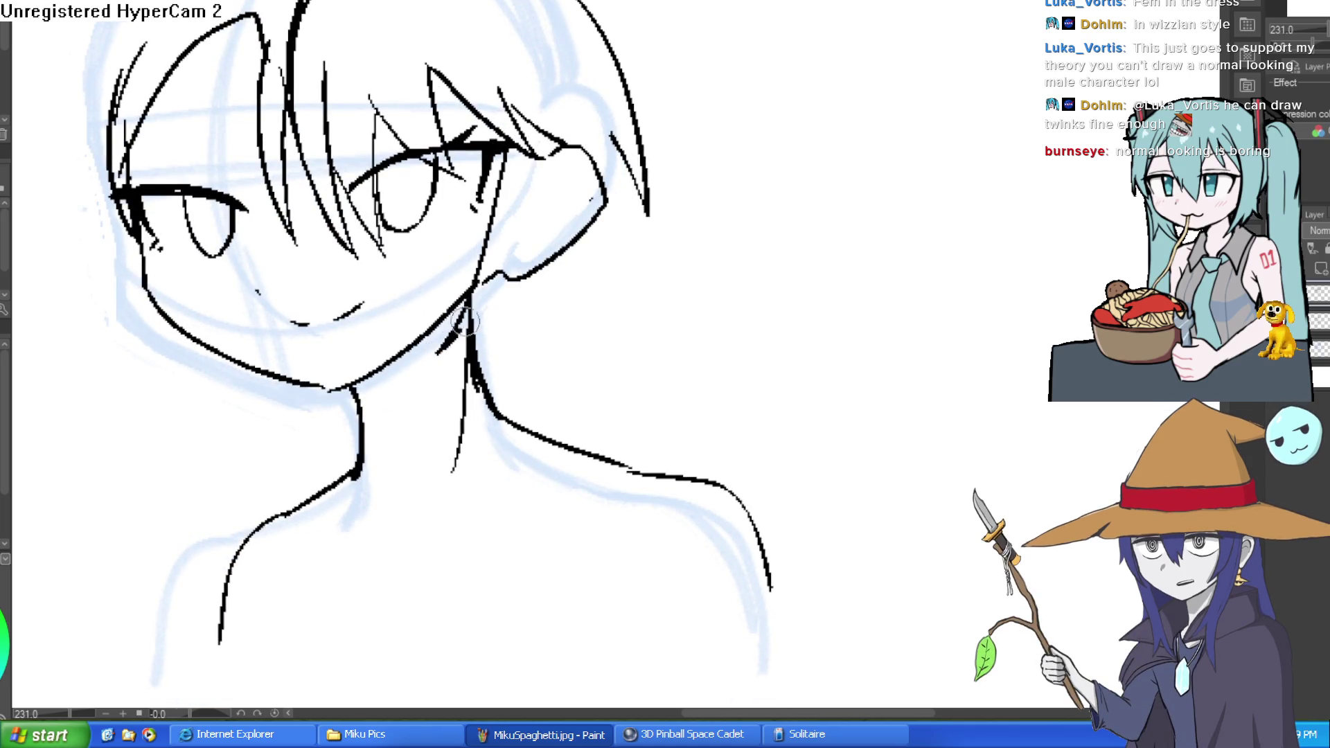
pyautogui.moveTo(533, 157); pyautogui.dragTo(443, 350)
pyautogui.moveTo(592, 294)
pyautogui.mouseDown()
pyautogui.moveTo(689, 179)
pyautogui.moveTo(653, 184)
pyautogui.moveTo(634, 325)
pyautogui.mouseUp()
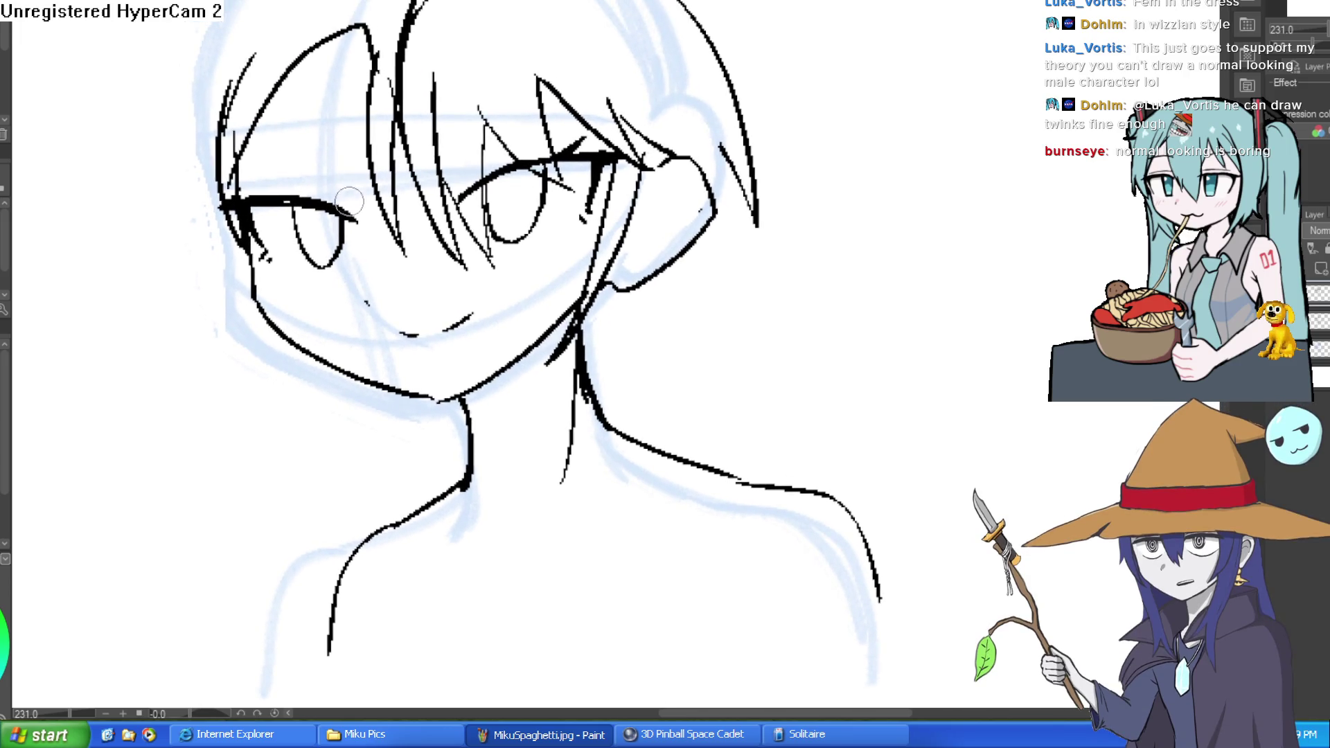
# Ink an outer hair strand down the right side of the head.
pyautogui.moveTo(485, 160); pyautogui.dragTo(639, 203)
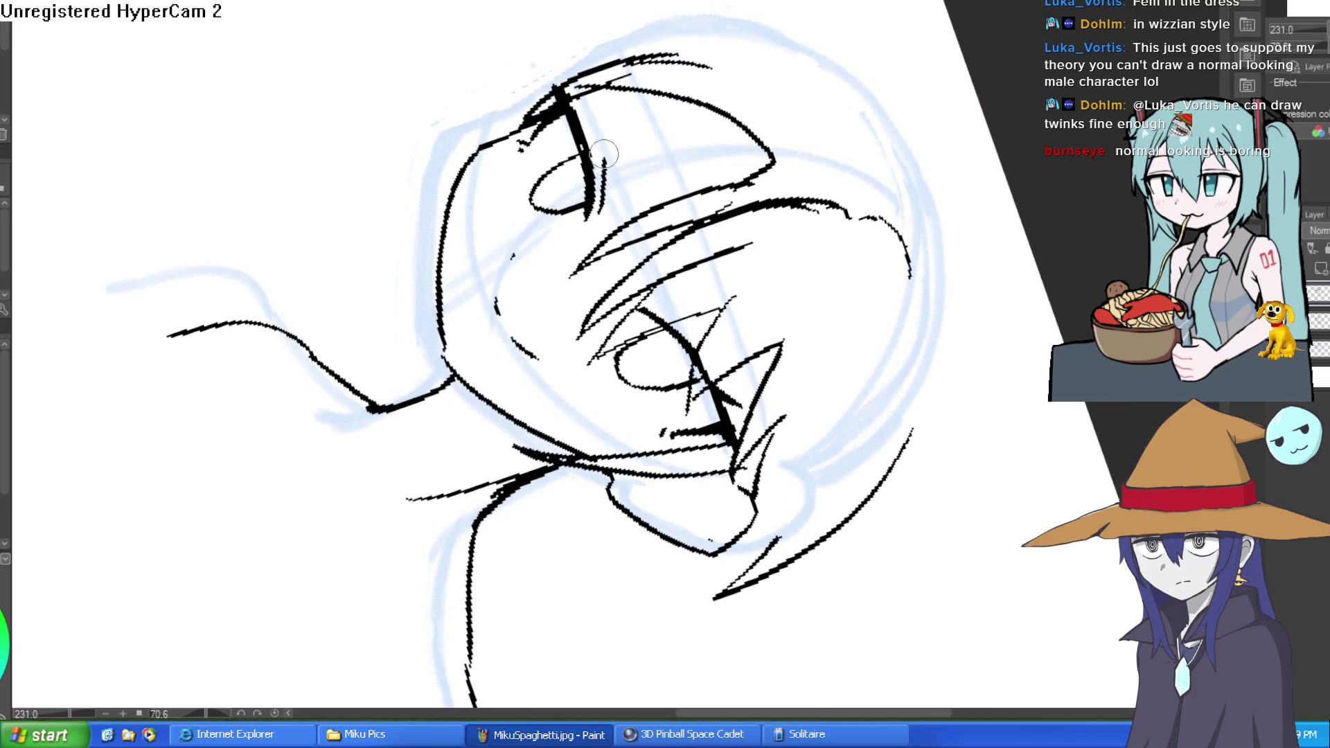
pyautogui.moveTo(680, 315)
pyautogui.mouseDown()
pyautogui.moveTo(797, 229)
pyautogui.moveTo(921, 173)
pyautogui.moveTo(844, 250)
pyautogui.mouseUp()
pyautogui.scroll(-3, 845, 251)
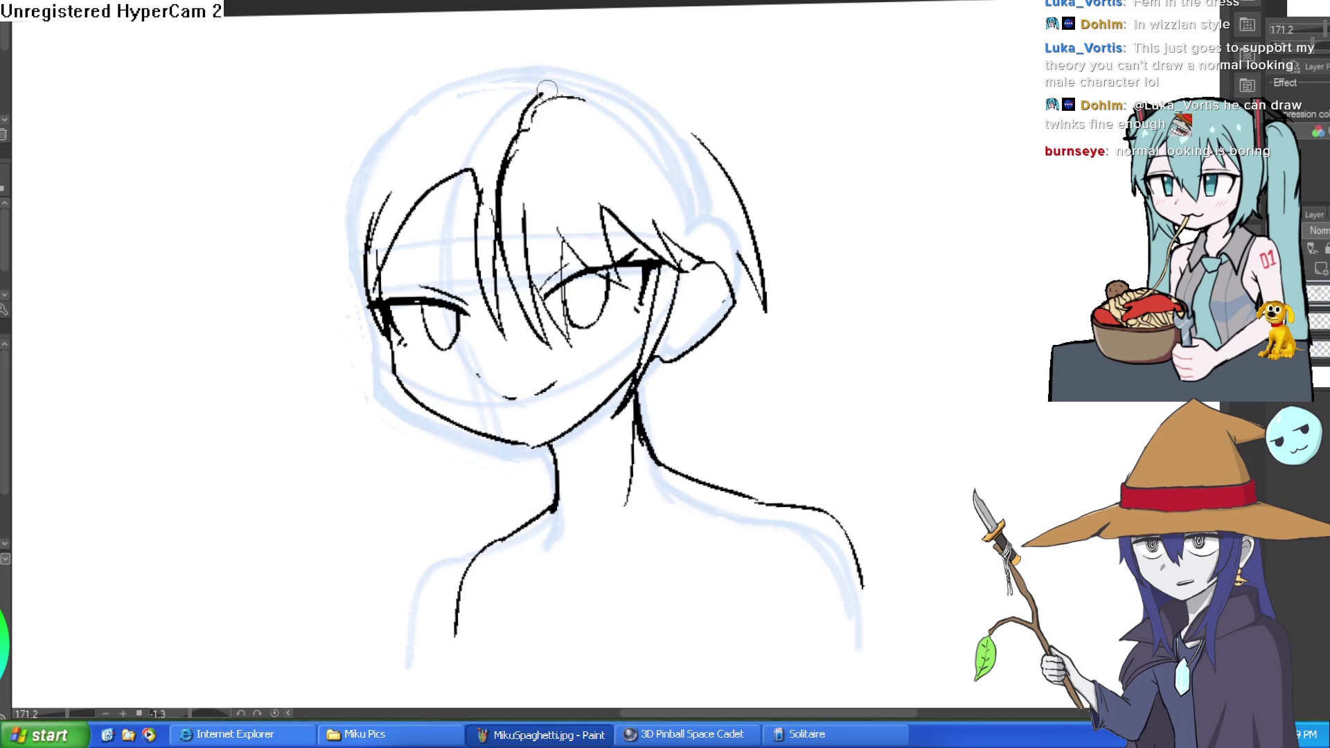
pyautogui.moveTo(648, 70)
pyautogui.mouseDown()
pyautogui.moveTo(782, 288)
pyautogui.moveTo(699, 185)
pyautogui.mouseUp()
pyautogui.scroll(-1, 591, 309)
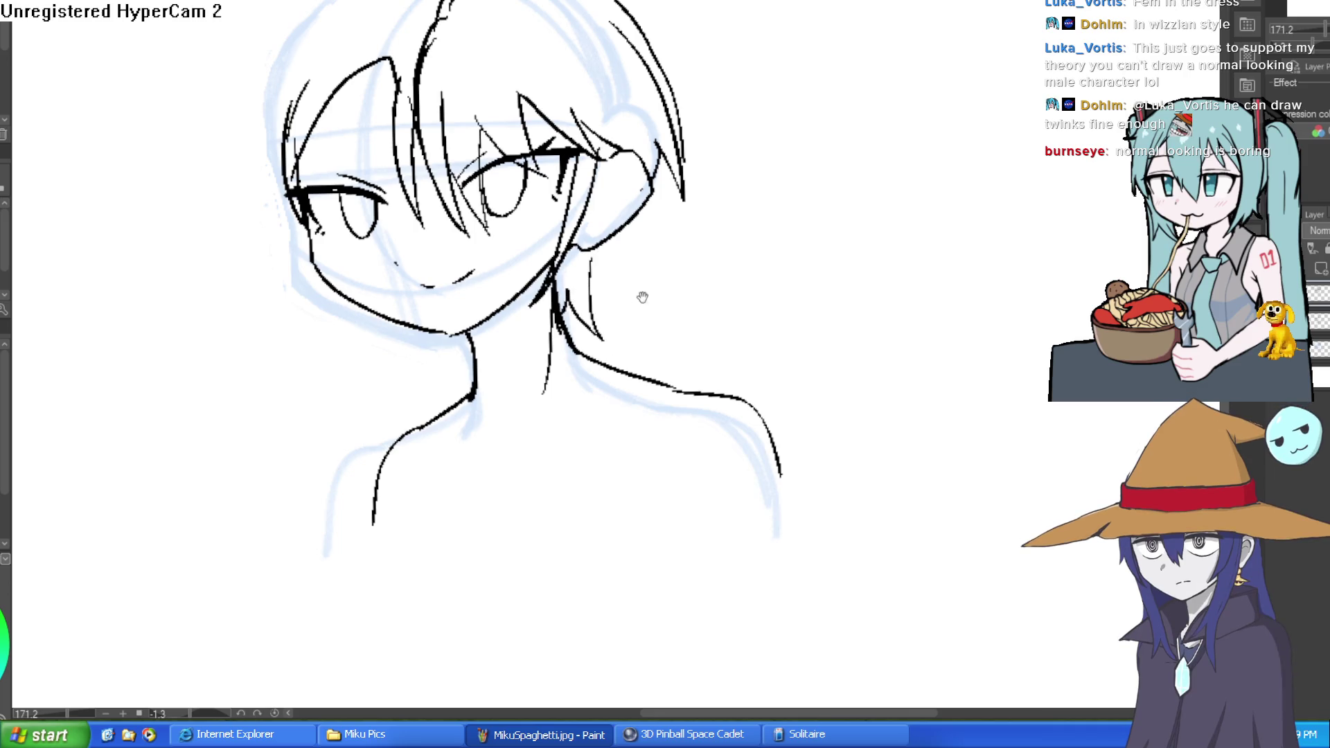
pyautogui.hscroll(-2, 652, 284)
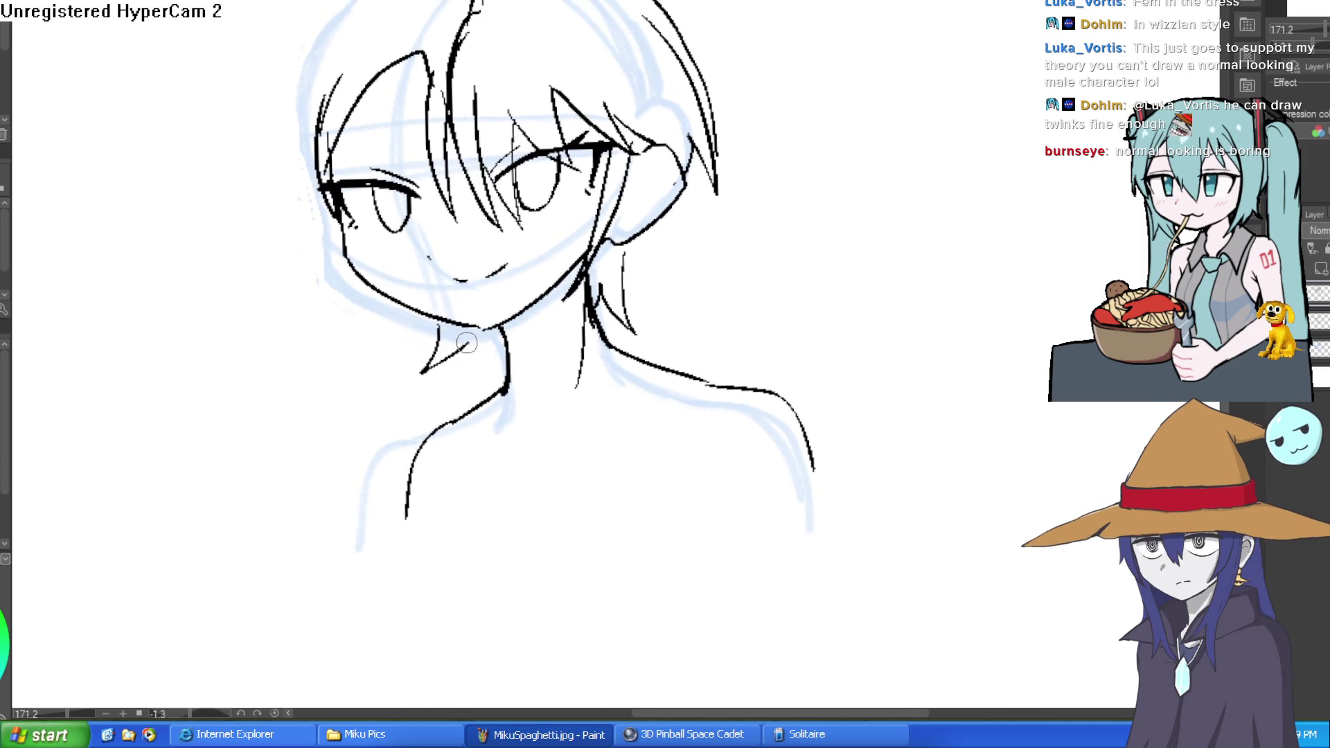
pyautogui.scroll(-3, 503, 339)
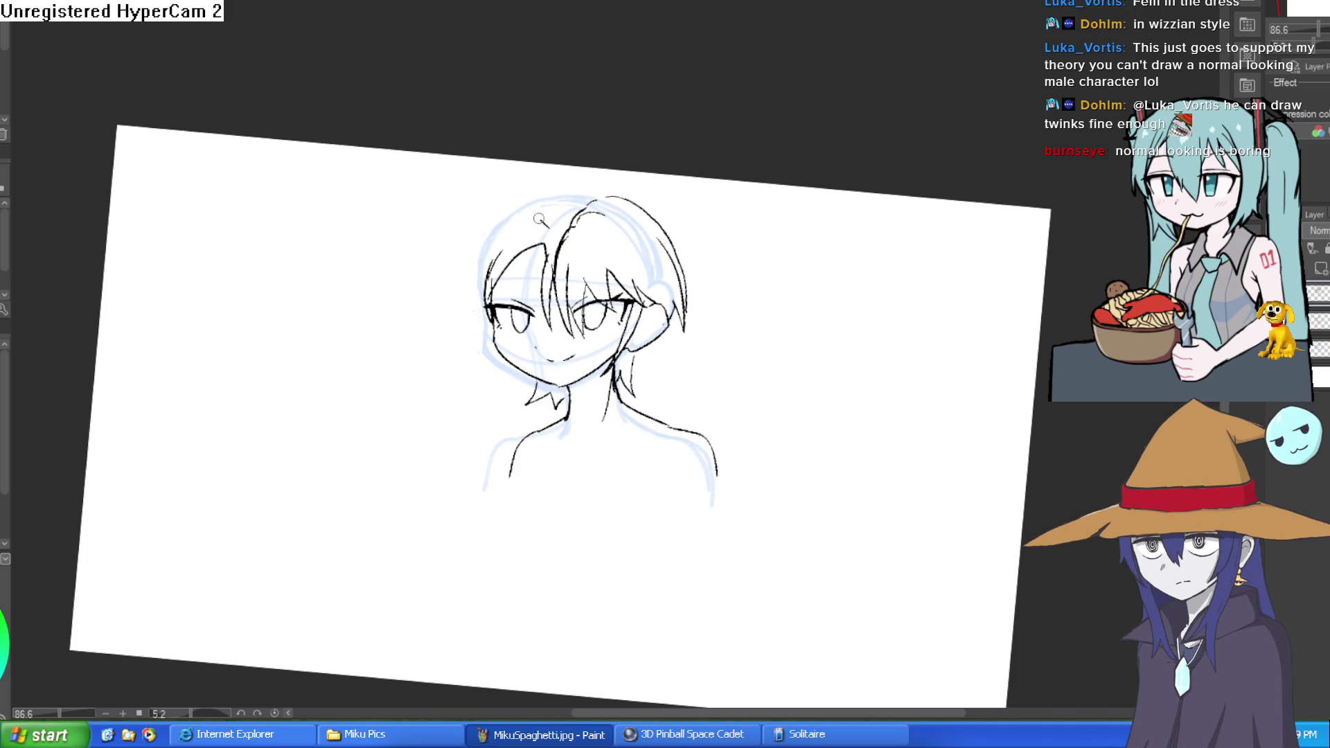
# Add short hair strokes at the top and top-left of the head.
pyautogui.moveTo(549, 223); pyautogui.dragTo(513, 220)
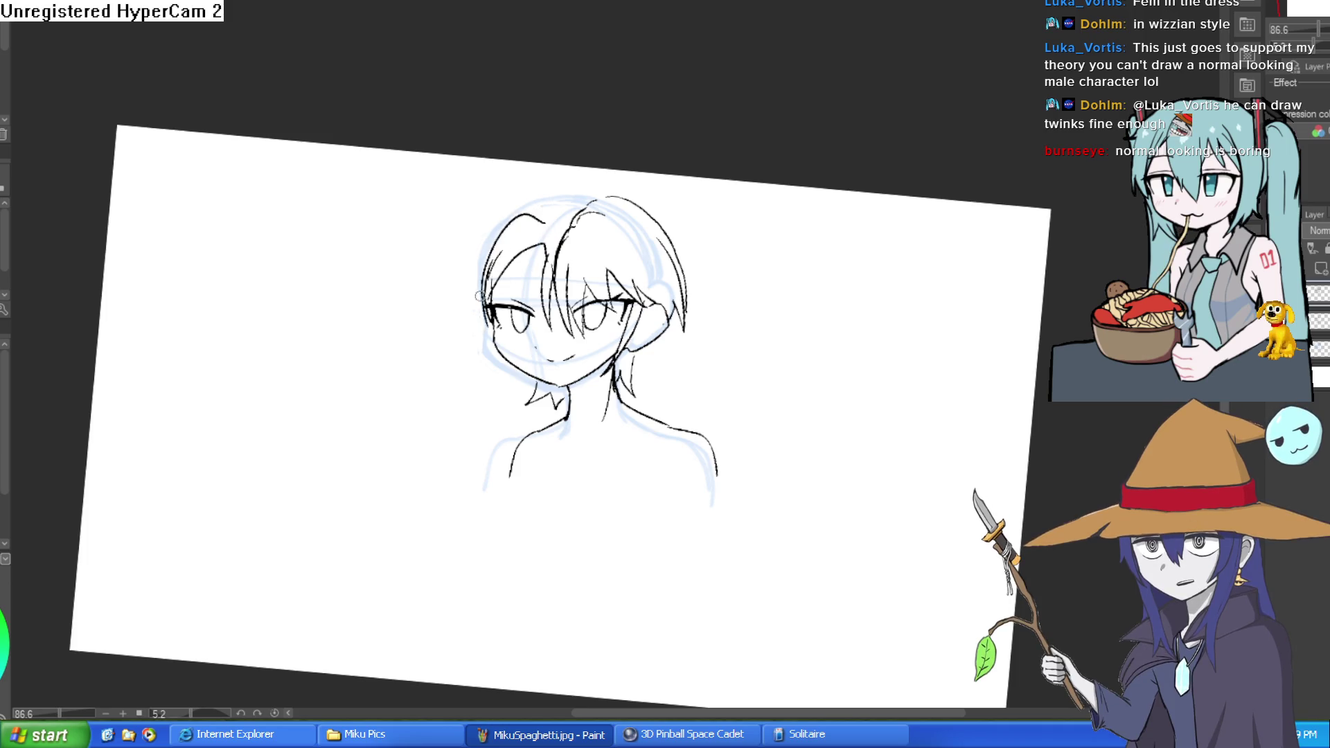
pyautogui.moveTo(479, 295); pyautogui.dragTo(588, 208)
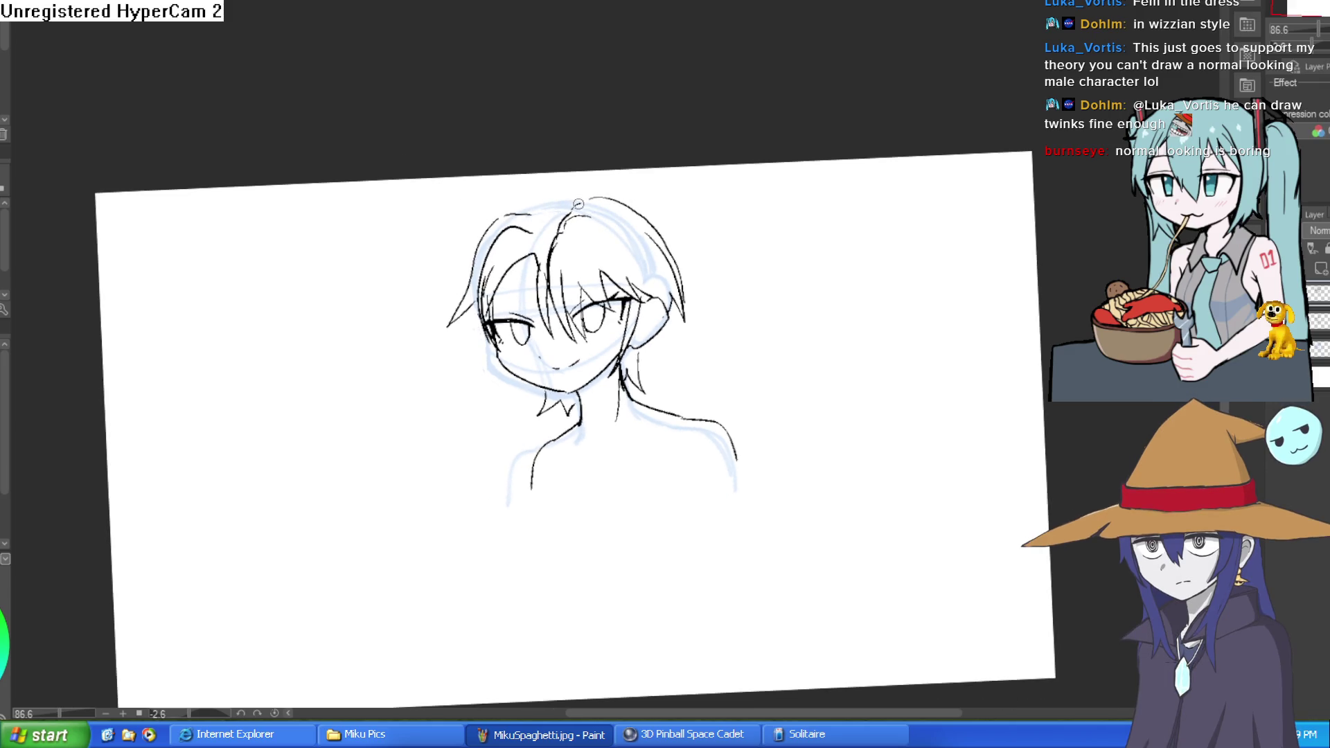
pyautogui.moveTo(526, 199); pyautogui.dragTo(507, 209)
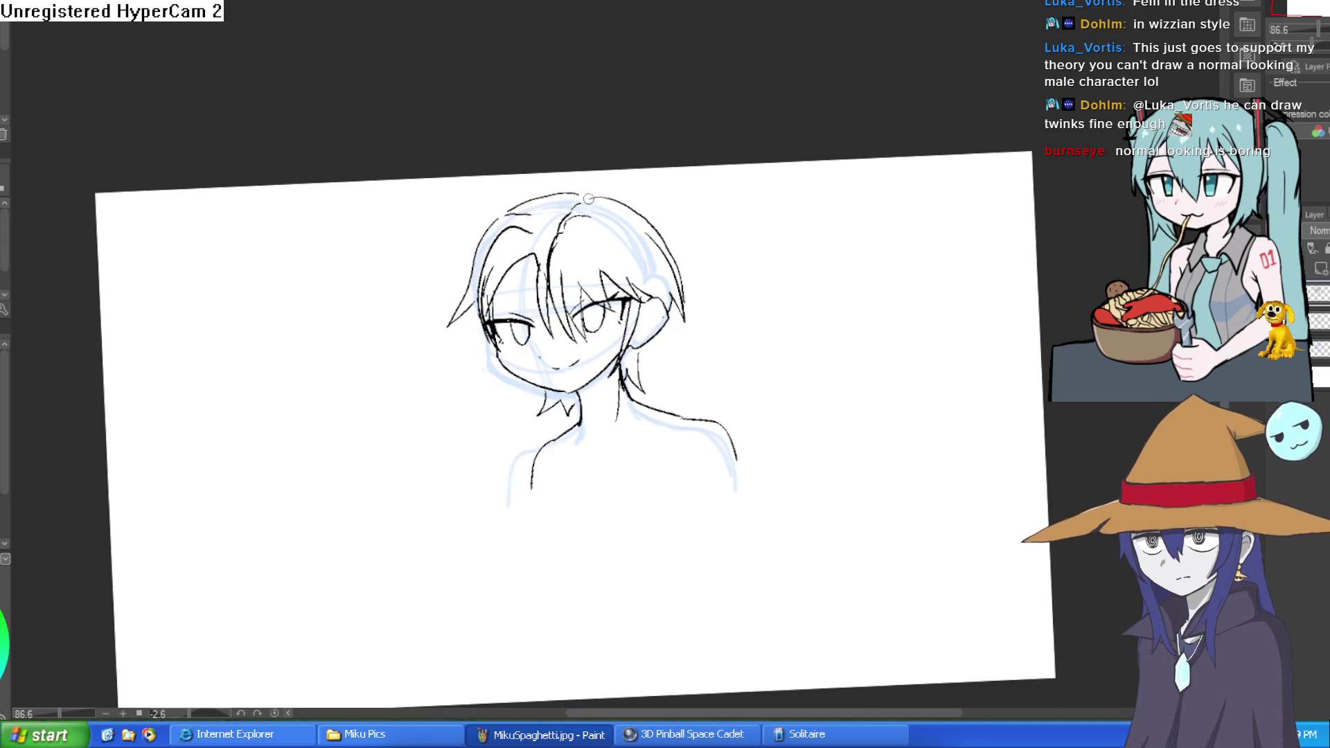
pyautogui.moveTo(677, 208)
pyautogui.mouseDown()
pyautogui.moveTo(706, 256)
pyautogui.moveTo(678, 220)
pyautogui.moveTo(568, 220)
pyautogui.mouseUp()
pyautogui.scroll(4, 450, 268)
# Ink the left cheek and hair contours and a pointed collar shape below the chin.
pyautogui.moveTo(485, 194); pyautogui.dragTo(527, 339)
pyautogui.moveTo(513, 263); pyautogui.dragTo(554, 367)
pyautogui.moveTo(512, 111); pyautogui.dragTo(514, 277)
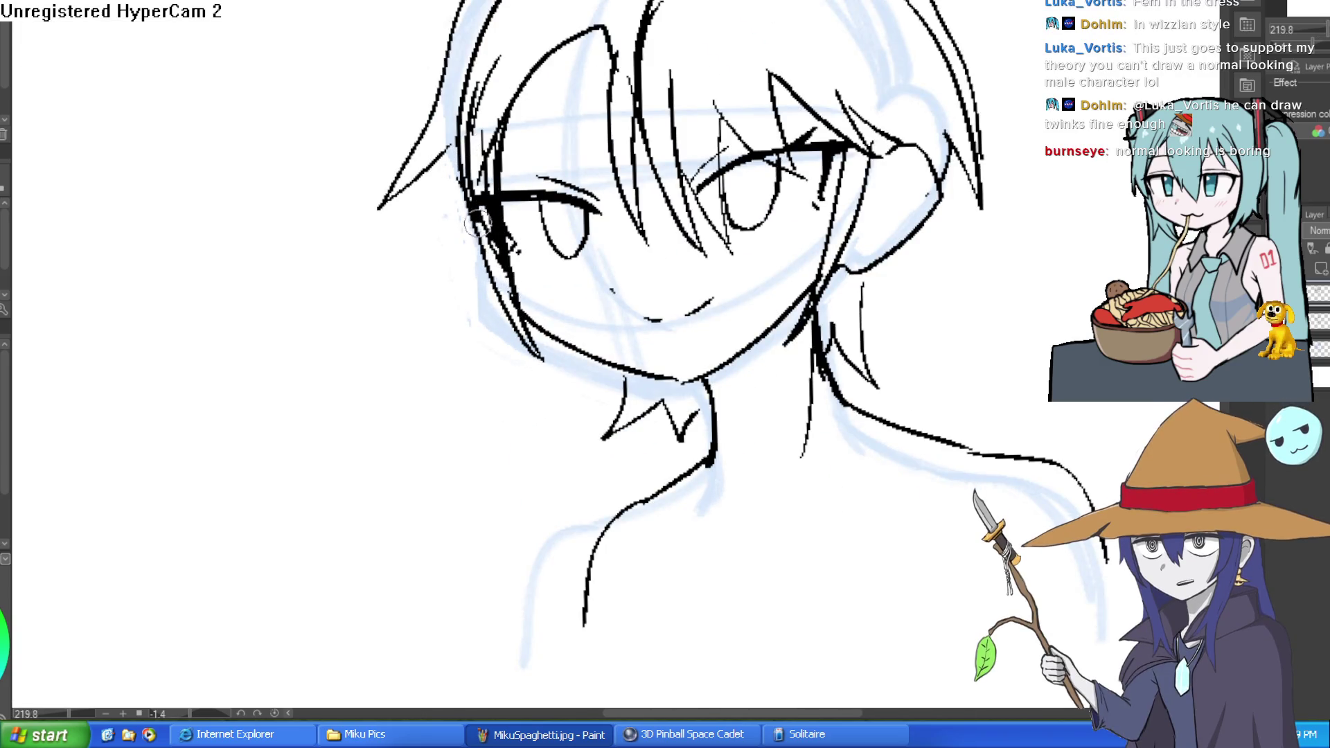
pyautogui.moveTo(769, 168)
pyautogui.mouseDown()
pyautogui.moveTo(692, 161)
pyautogui.moveTo(693, 233)
pyautogui.mouseUp()
pyautogui.moveTo(859, 242)
pyautogui.mouseDown()
pyautogui.moveTo(700, 256)
pyautogui.moveTo(721, 339)
pyautogui.mouseUp()
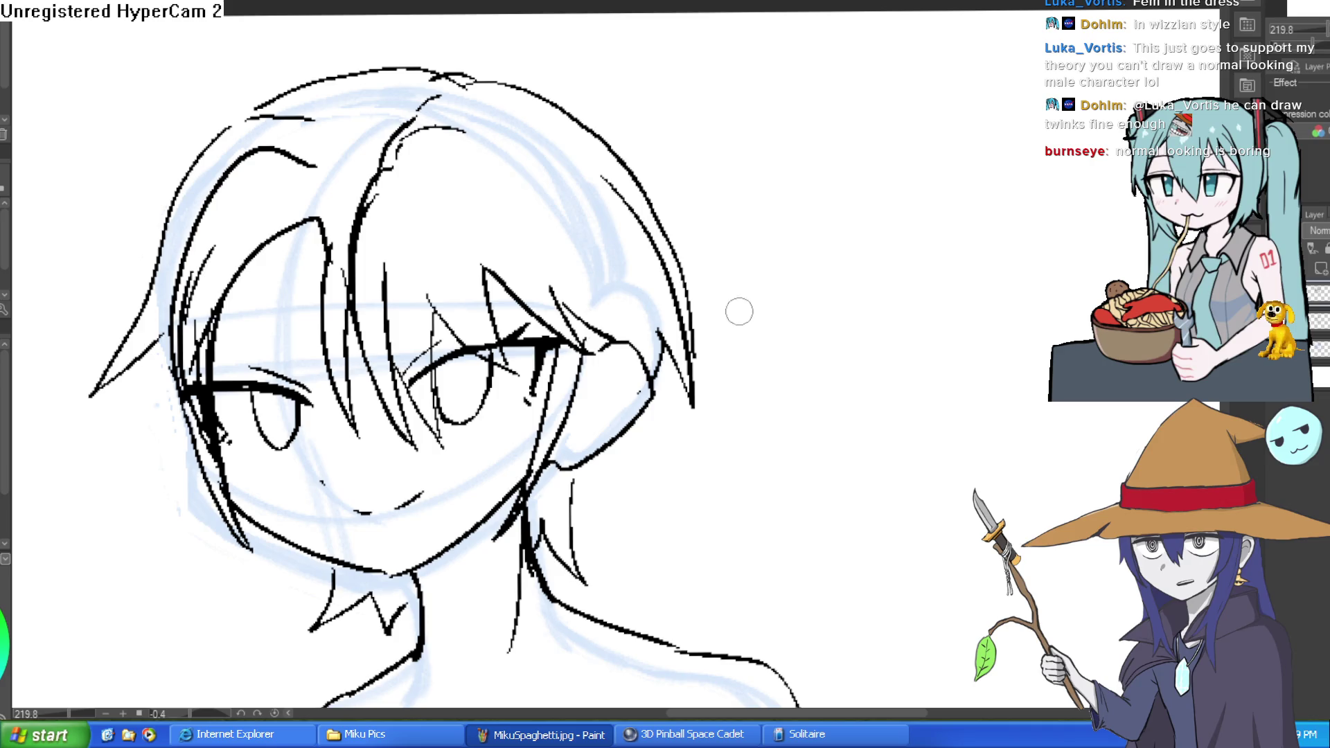
pyautogui.scroll(-5, 793, 371)
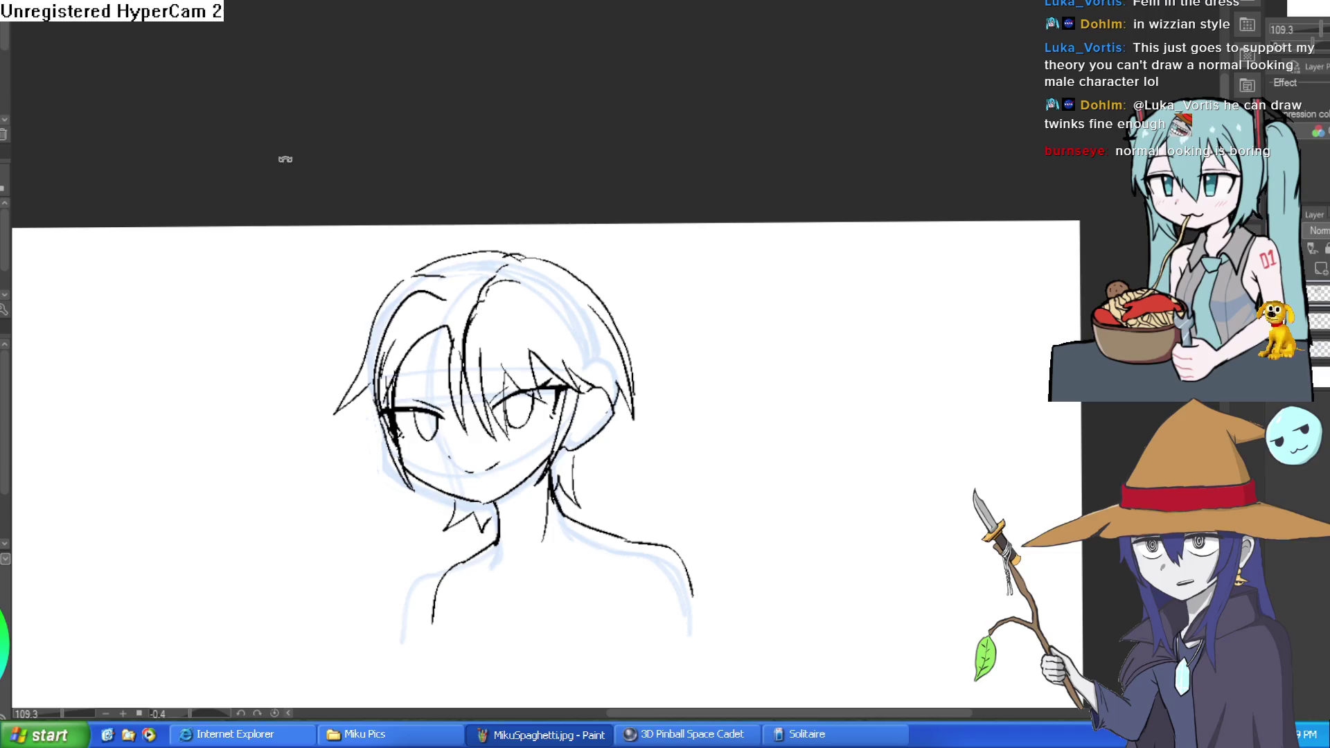
# Add extra strokes around the chin and mouth.
pyautogui.moveTo(244, 154); pyautogui.dragTo(739, 419)
pyautogui.scroll(5, 551, 287)
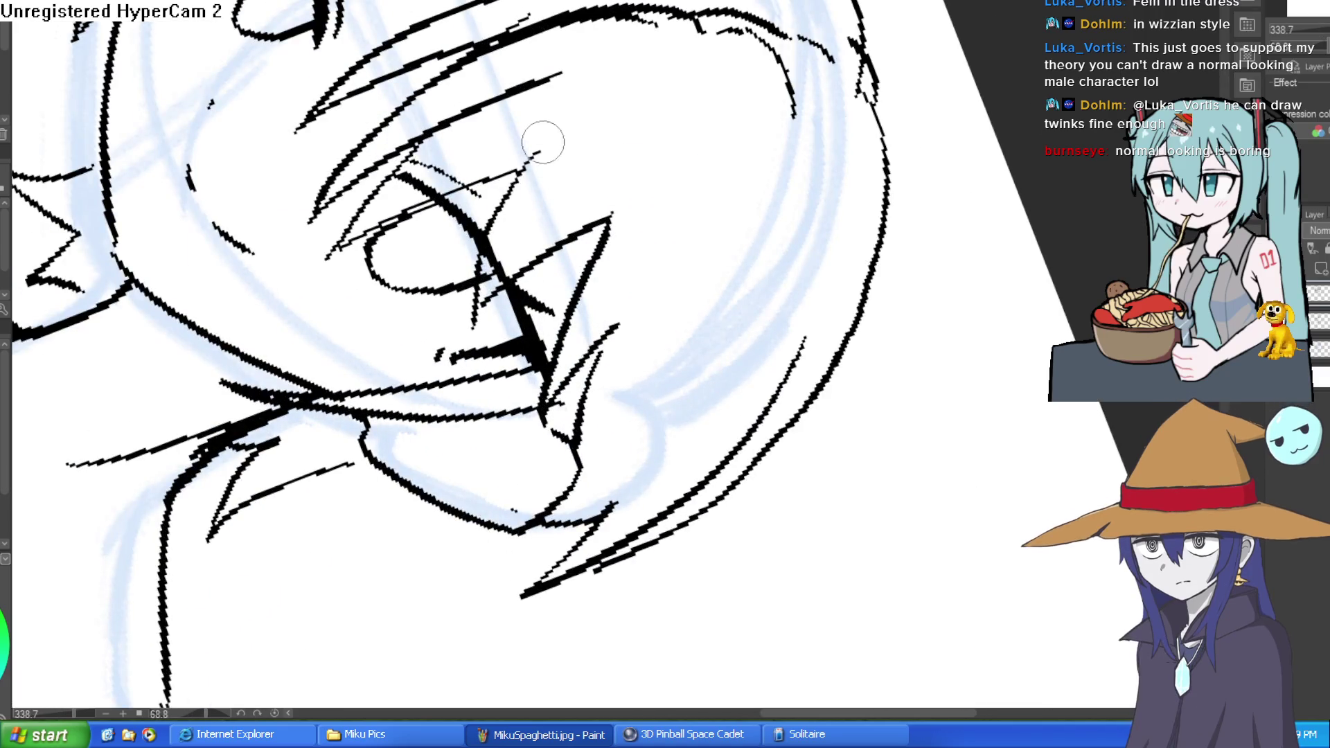
pyautogui.moveTo(587, 224); pyautogui.dragTo(505, 416)
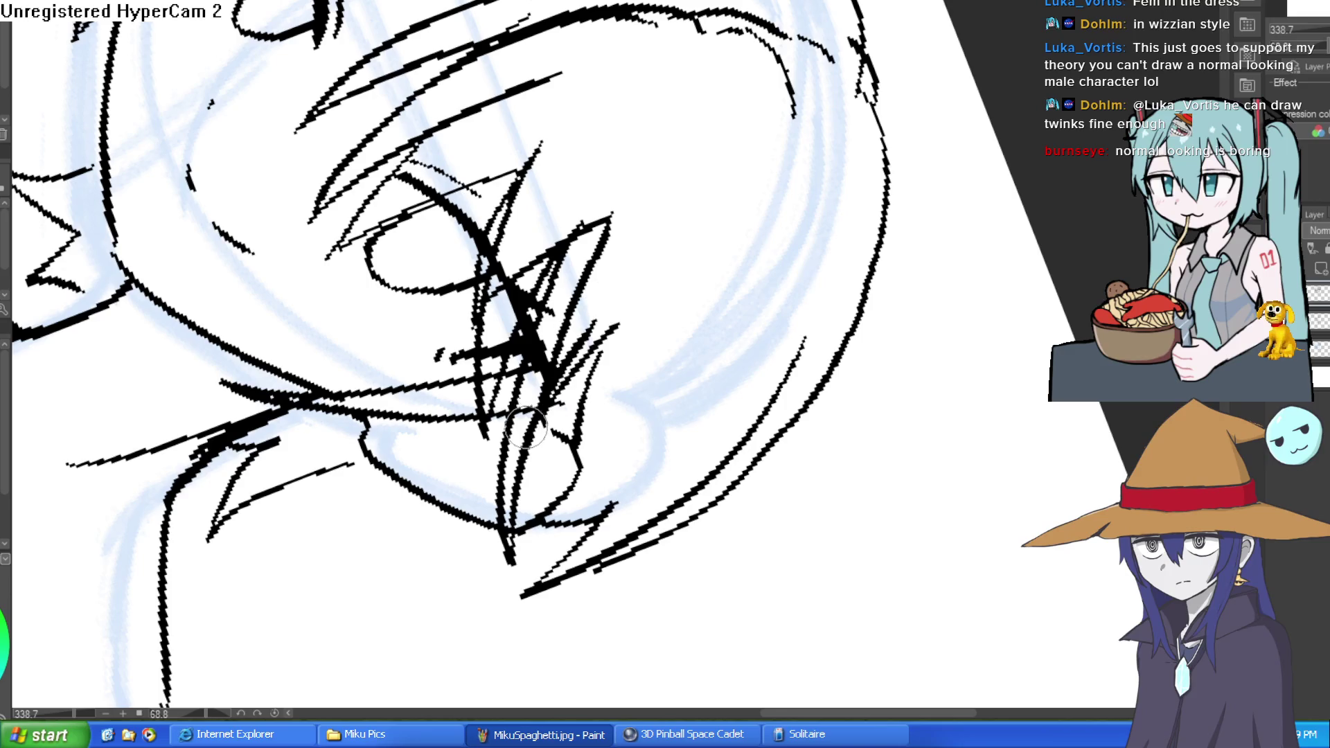
pyautogui.moveTo(610, 216)
pyautogui.mouseDown()
pyautogui.moveTo(511, 291)
pyautogui.moveTo(601, 216)
pyautogui.mouseUp()
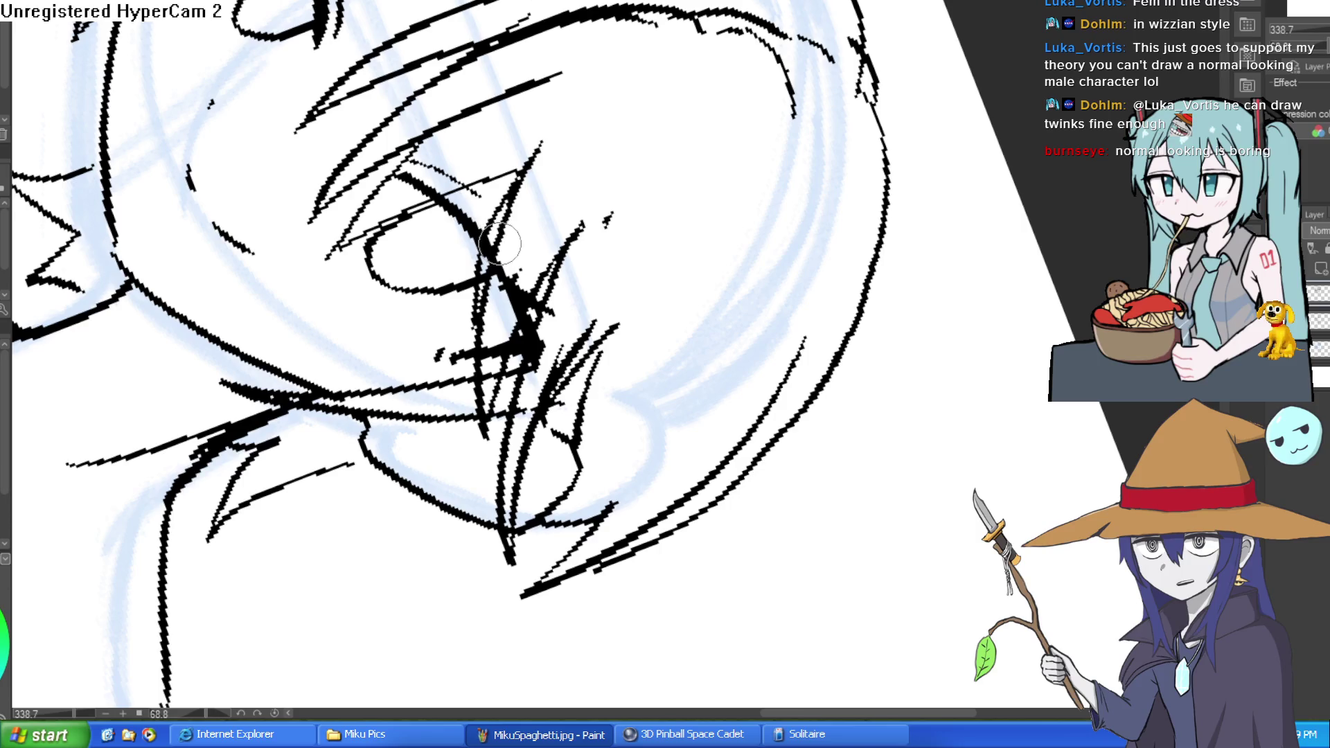
pyautogui.moveTo(544, 170); pyautogui.dragTo(452, 179)
pyautogui.scroll(-5, 452, 179)
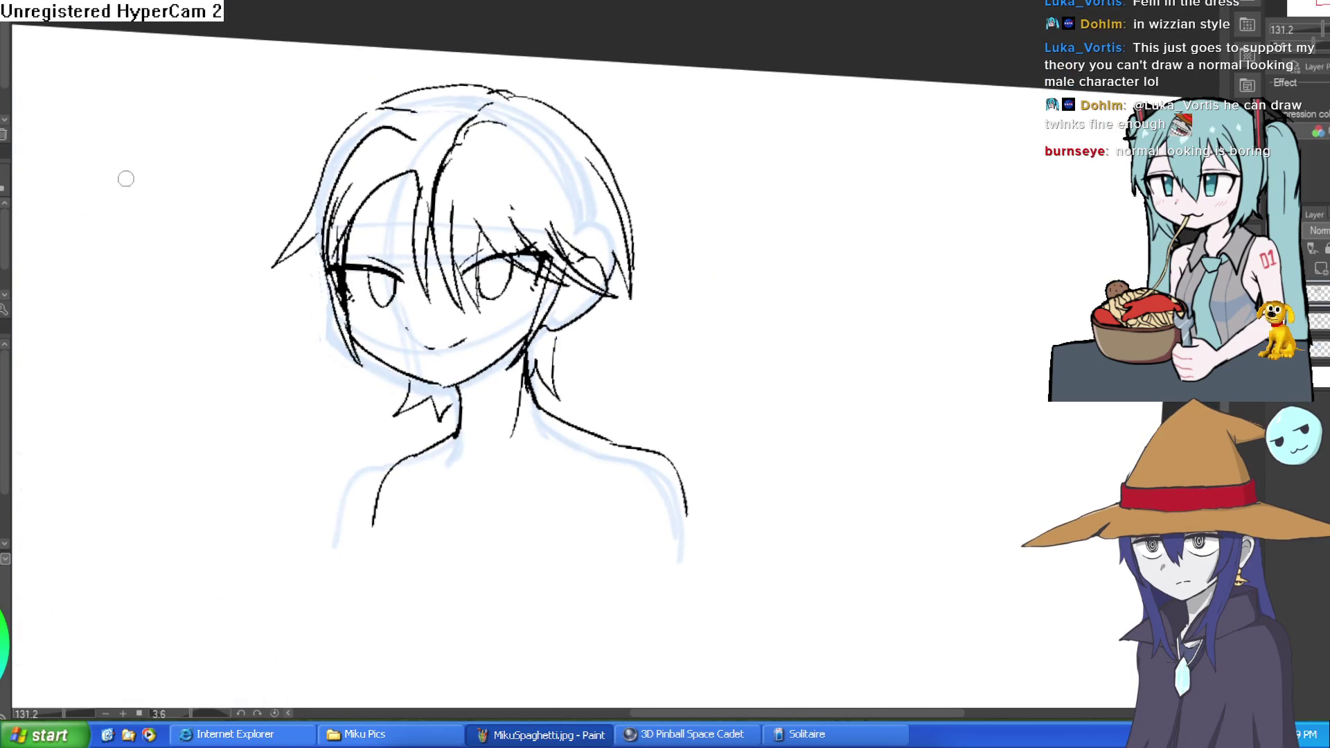
pyautogui.moveTo(550, 116)
pyautogui.mouseDown()
pyautogui.moveTo(605, 116)
pyautogui.moveTo(666, 167)
pyautogui.moveTo(574, 84)
pyautogui.moveTo(506, 64)
pyautogui.moveTo(277, 106)
pyautogui.mouseUp()
pyautogui.moveTo(559, 125)
pyautogui.mouseDown()
pyautogui.moveTo(686, 193)
pyautogui.moveTo(656, 129)
pyautogui.moveTo(658, 208)
pyautogui.moveTo(657, 172)
pyautogui.mouseUp()
pyautogui.moveTo(621, 271)
pyautogui.mouseDown()
pyautogui.moveTo(662, 214)
pyautogui.moveTo(645, 199)
pyautogui.moveTo(634, 218)
pyautogui.moveTo(627, 208)
pyautogui.moveTo(629, 196)
pyautogui.moveTo(619, 326)
pyautogui.mouseUp()
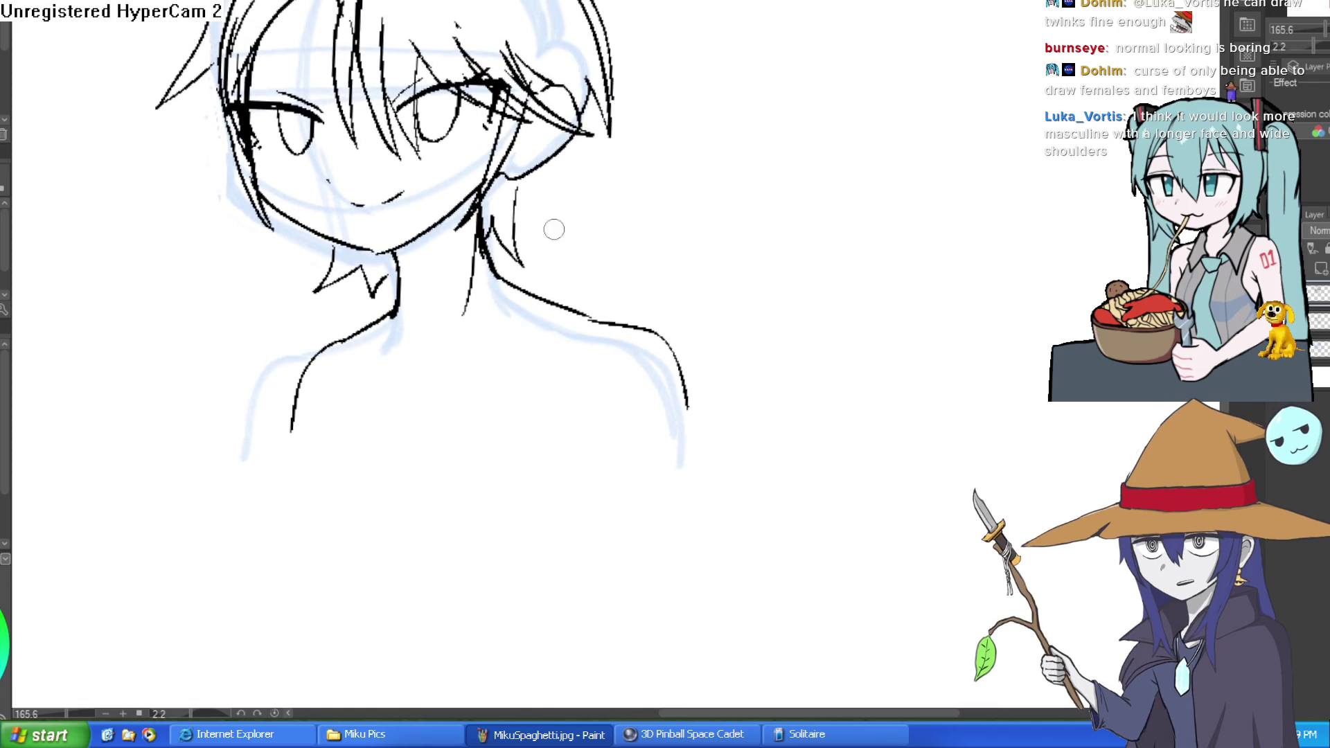
# Erase stray shoulder strokes, redraw the left jawline, and thin the cheek and hair lines.
pyautogui.moveTo(671, 415)
pyautogui.mouseDown()
pyautogui.moveTo(688, 413)
pyautogui.moveTo(659, 335)
pyautogui.mouseUp()
pyautogui.moveTo(307, 368); pyautogui.dragTo(296, 397)
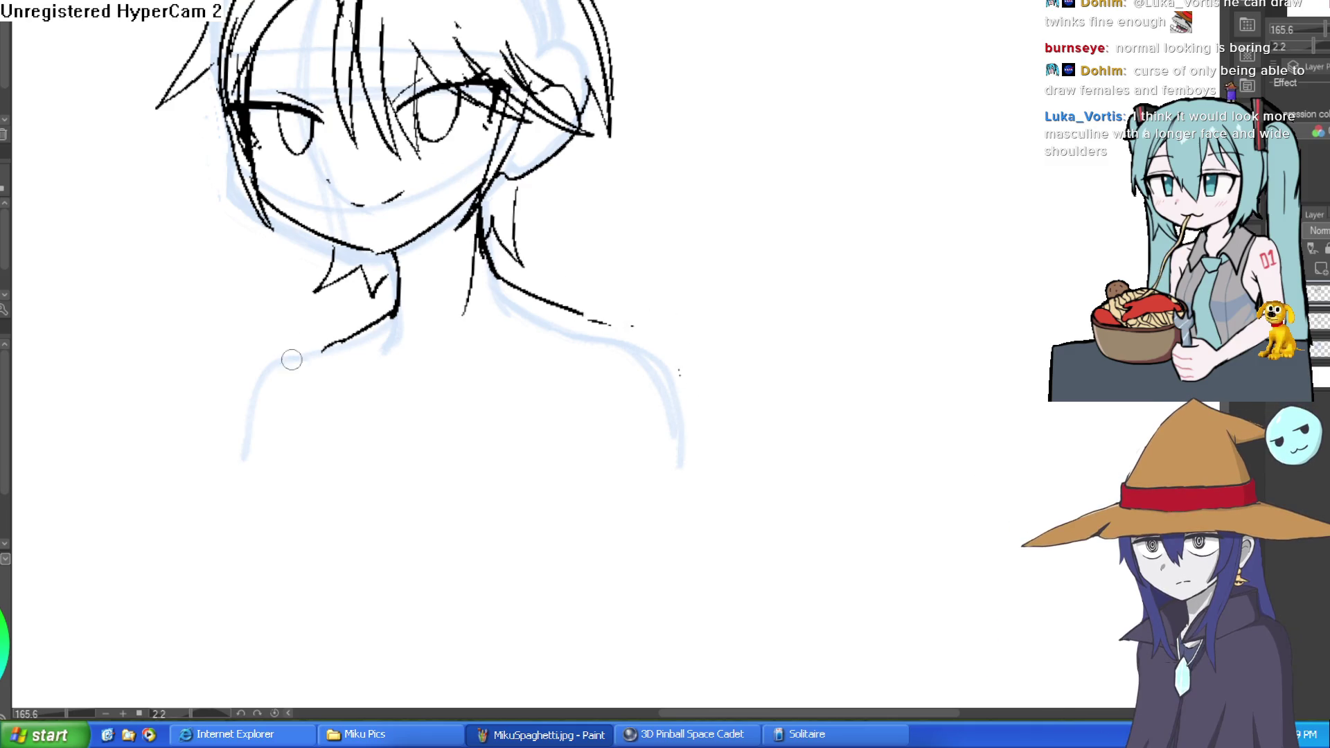
pyautogui.scroll(3, 101, 92)
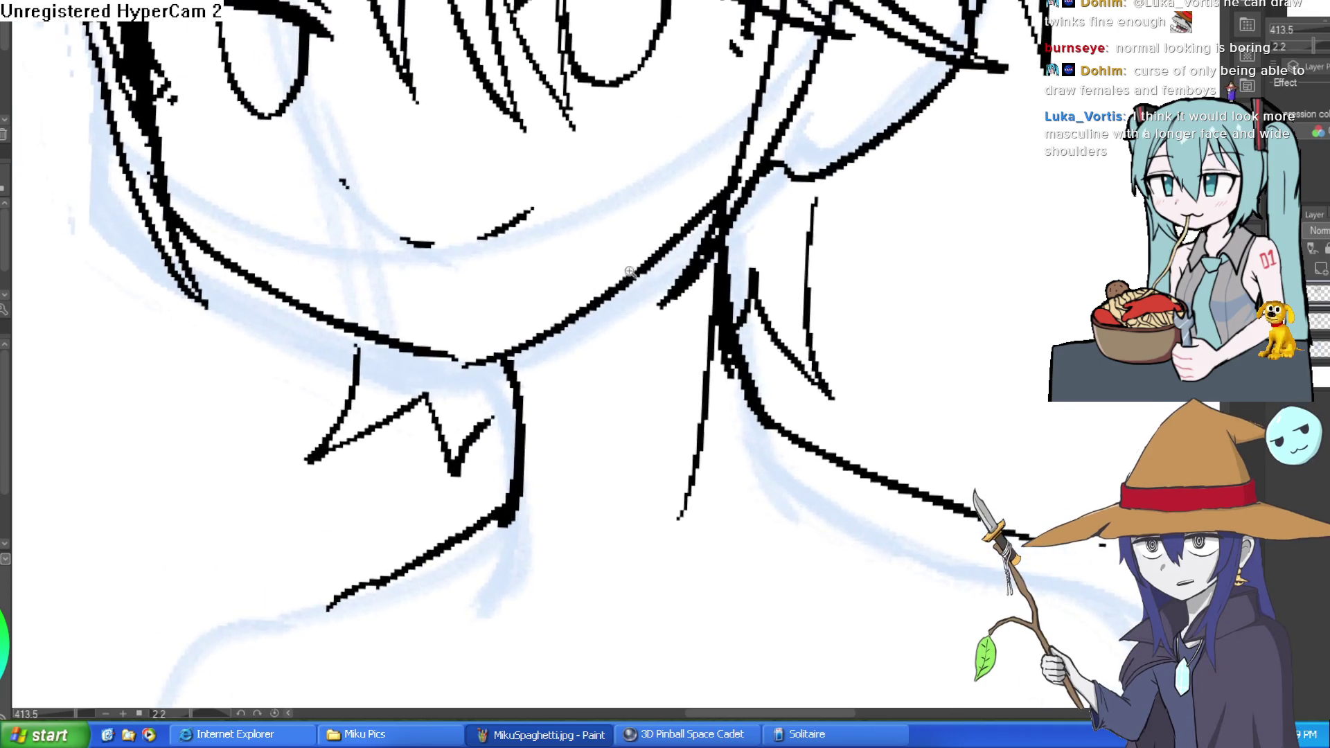
pyautogui.moveTo(365, 239)
pyautogui.mouseDown()
pyautogui.moveTo(500, 295)
pyautogui.moveTo(623, 210)
pyautogui.mouseUp()
pyautogui.moveTo(707, 164); pyautogui.dragTo(695, 274)
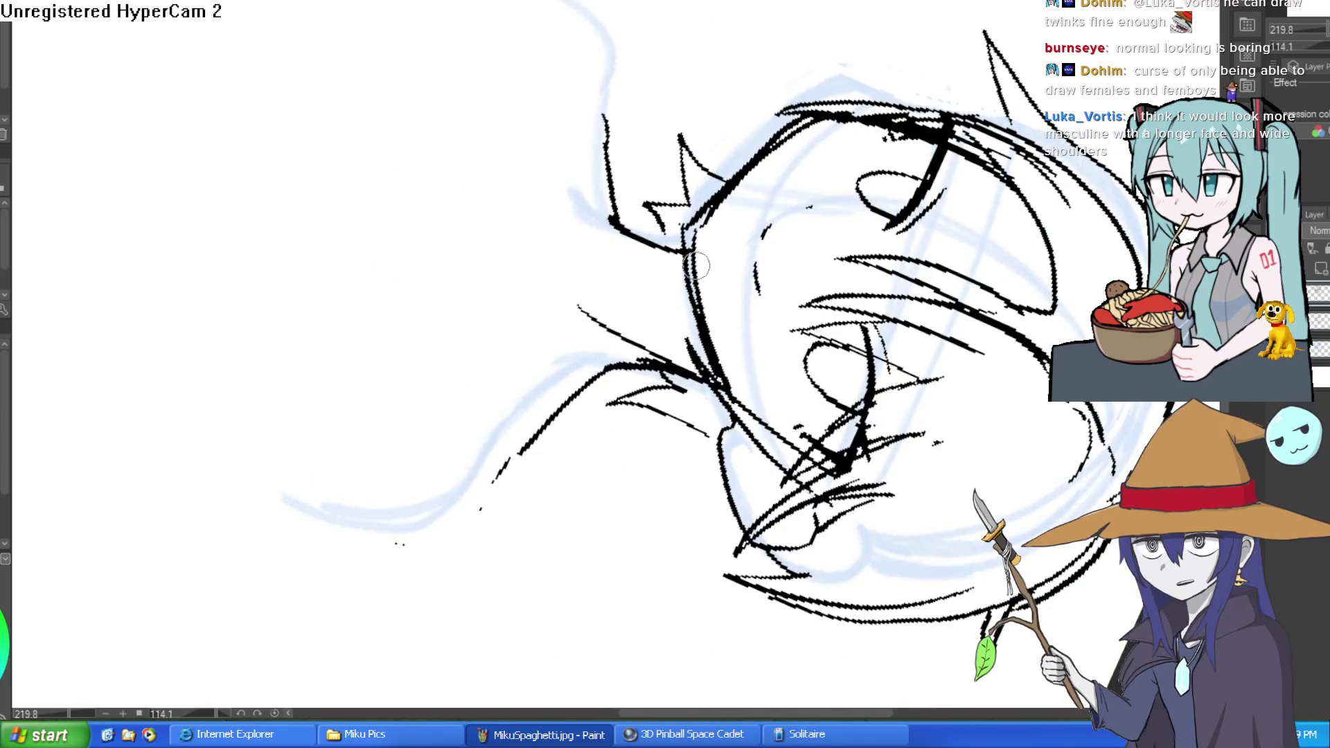
pyautogui.moveTo(726, 199); pyautogui.dragTo(818, 122)
pyautogui.moveTo(894, 95); pyautogui.dragTo(434, 267)
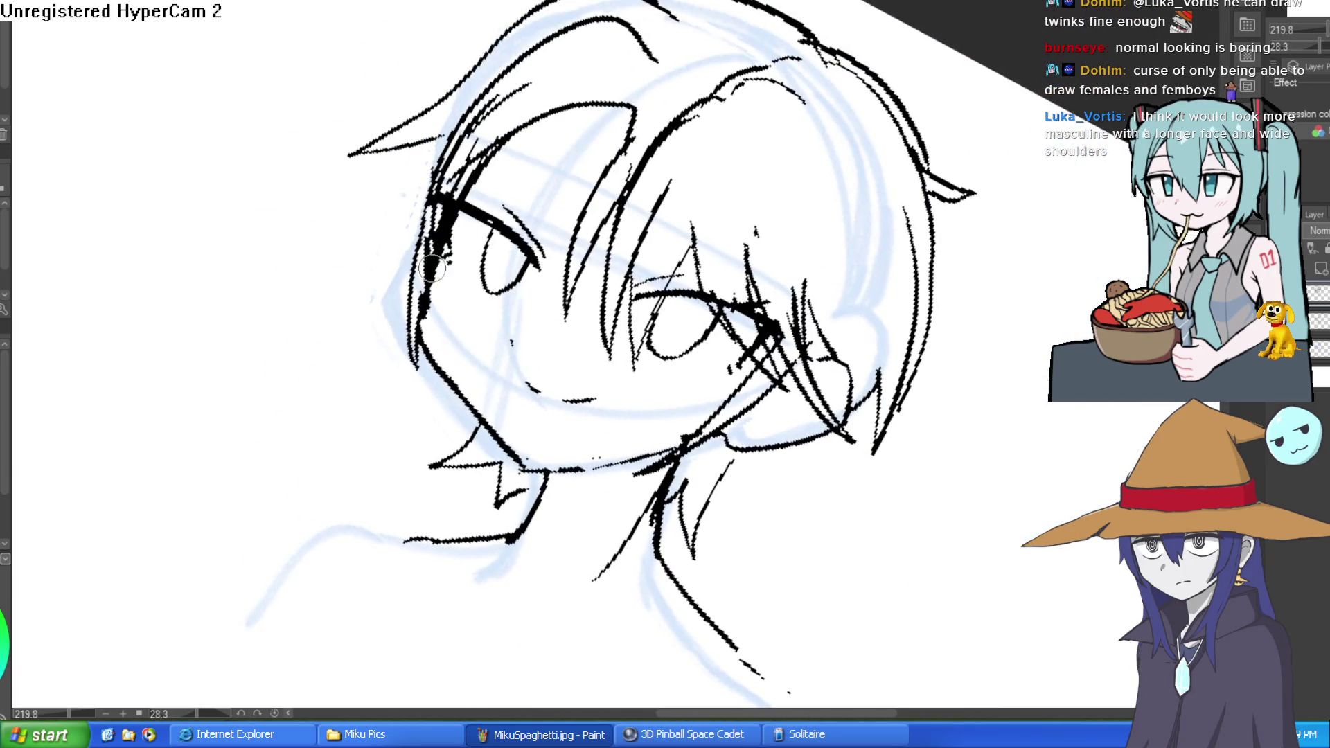
pyautogui.moveTo(447, 174)
pyautogui.mouseDown()
pyautogui.moveTo(509, 93)
pyautogui.moveTo(527, 193)
pyautogui.mouseUp()
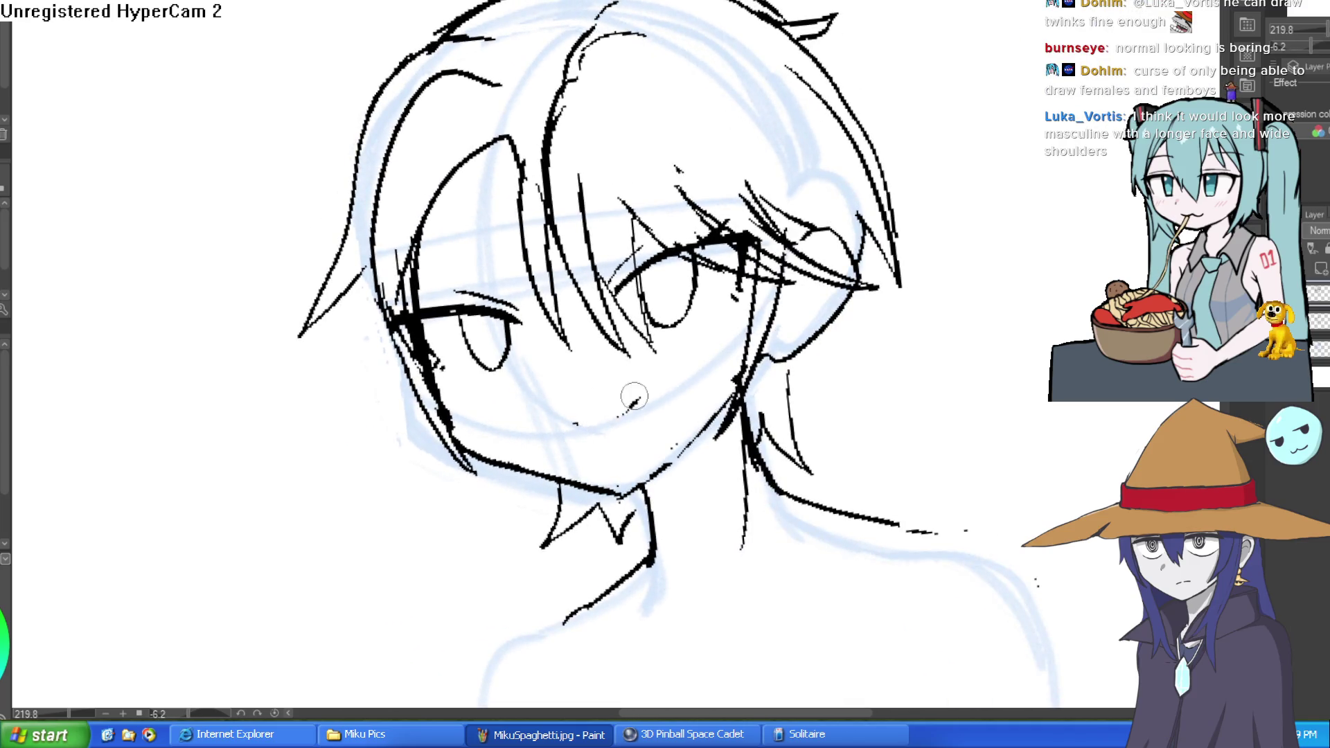
pyautogui.moveTo(629, 412); pyautogui.dragTo(607, 374)
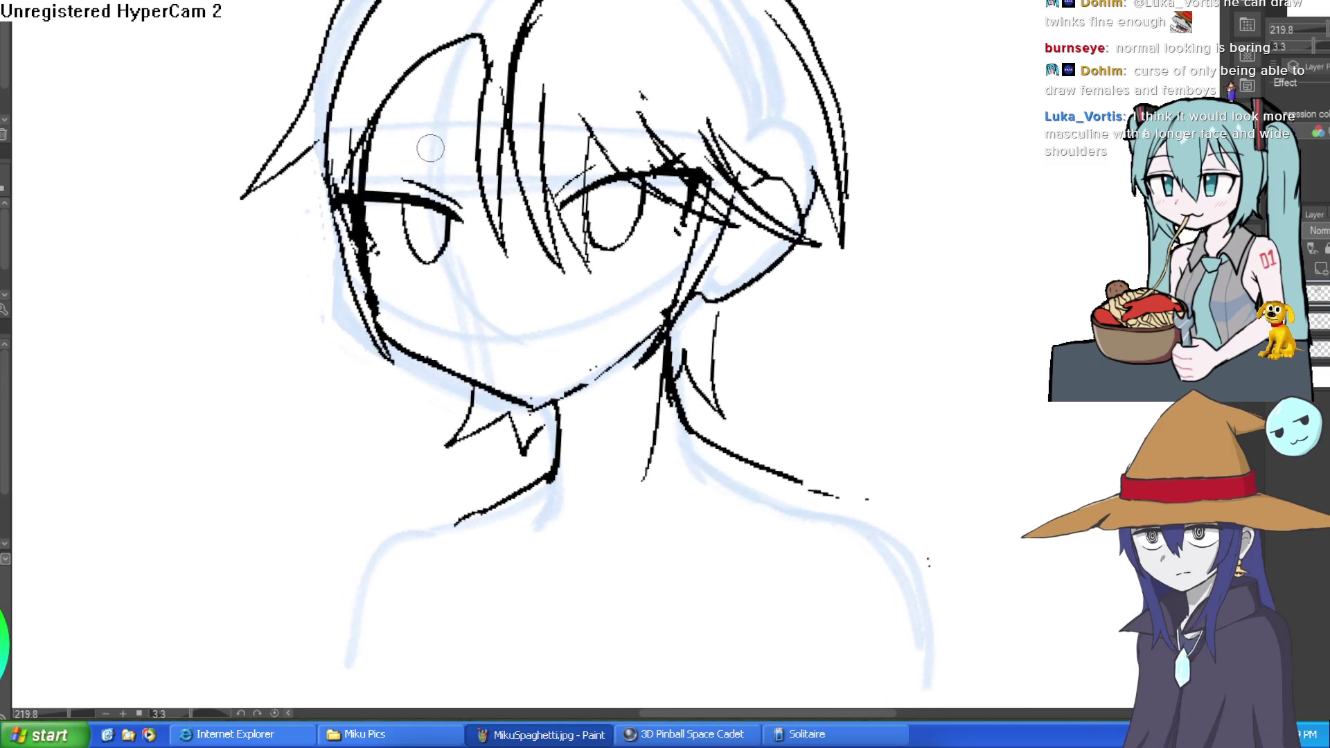
# Zoom in closer and ink a short collar stroke and a single mouth dash under the face.
pyautogui.hotkey('ctrl', '+')
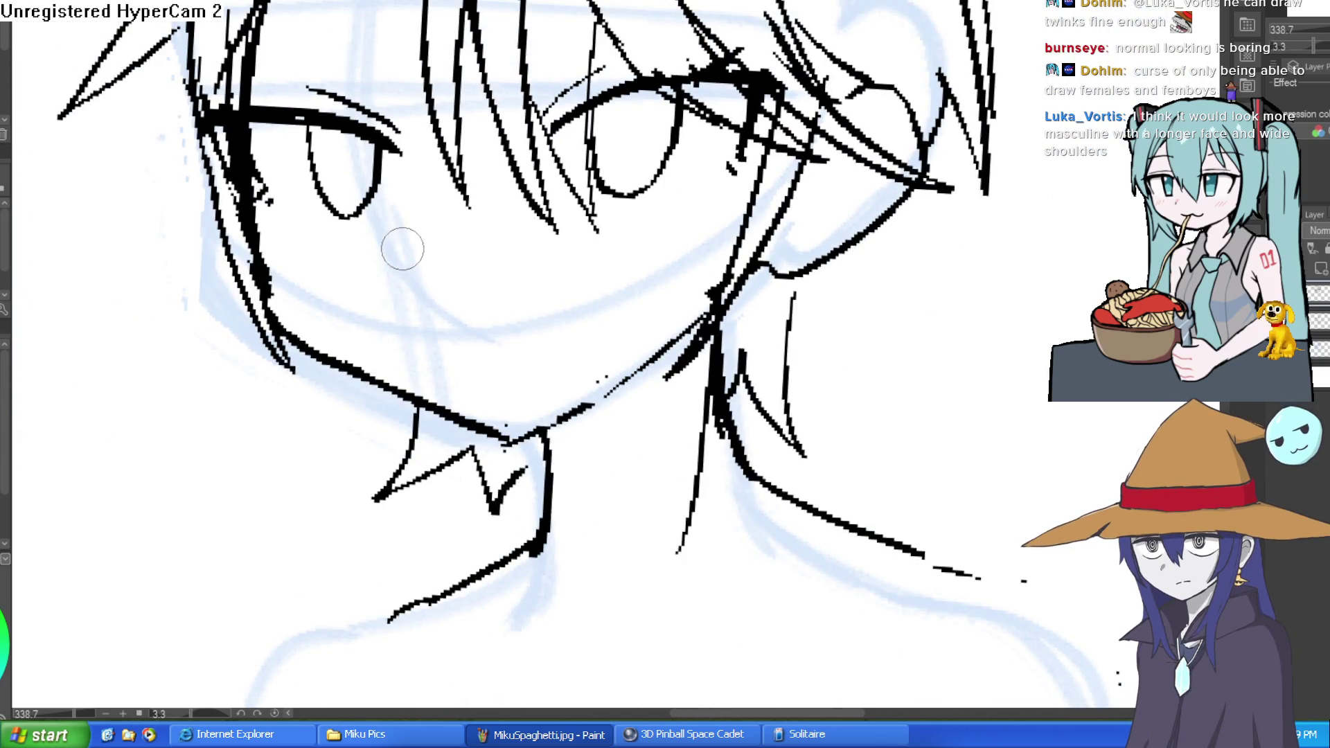
pyautogui.moveTo(400, 261); pyautogui.dragTo(420, 281)
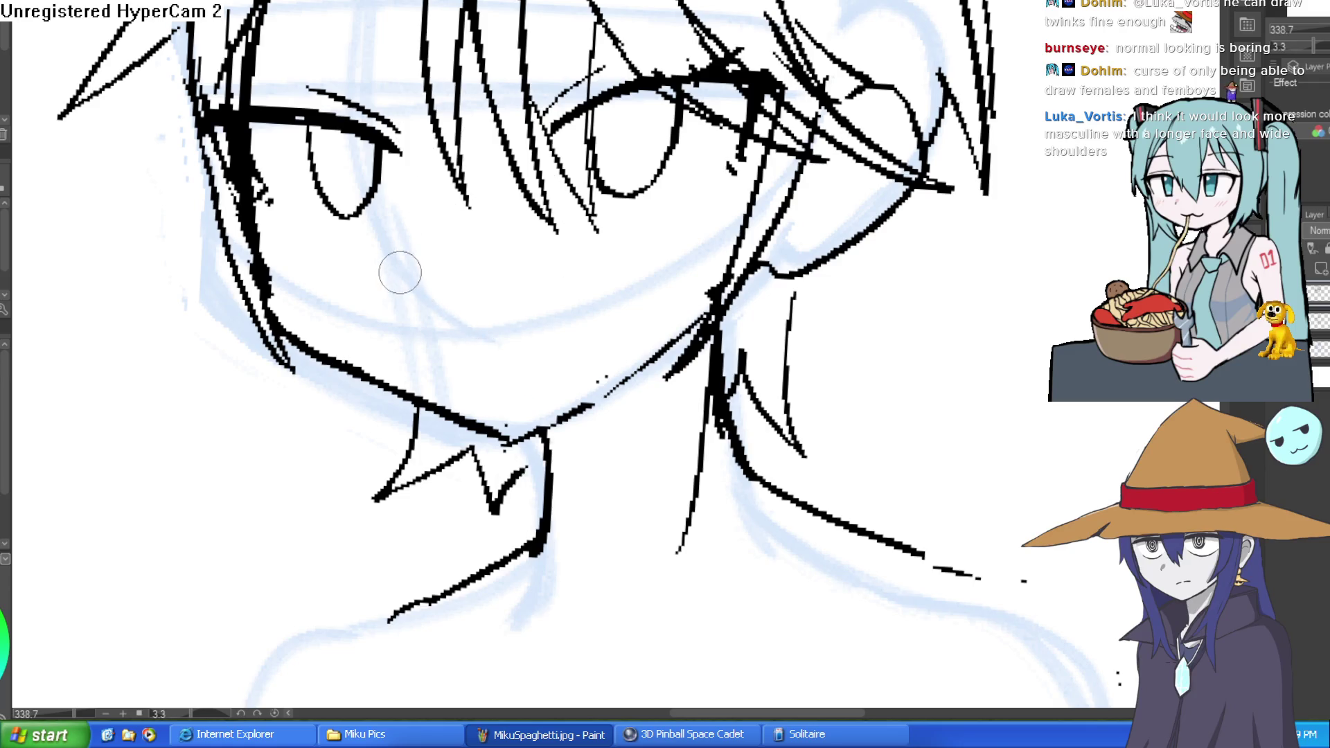
pyautogui.scroll(-3, 400, 273)
pyautogui.hscroll(3, 400, 272)
pyautogui.moveTo(384, 264); pyautogui.dragTo(480, 260)
pyautogui.hotkey('ctrl', 'z')
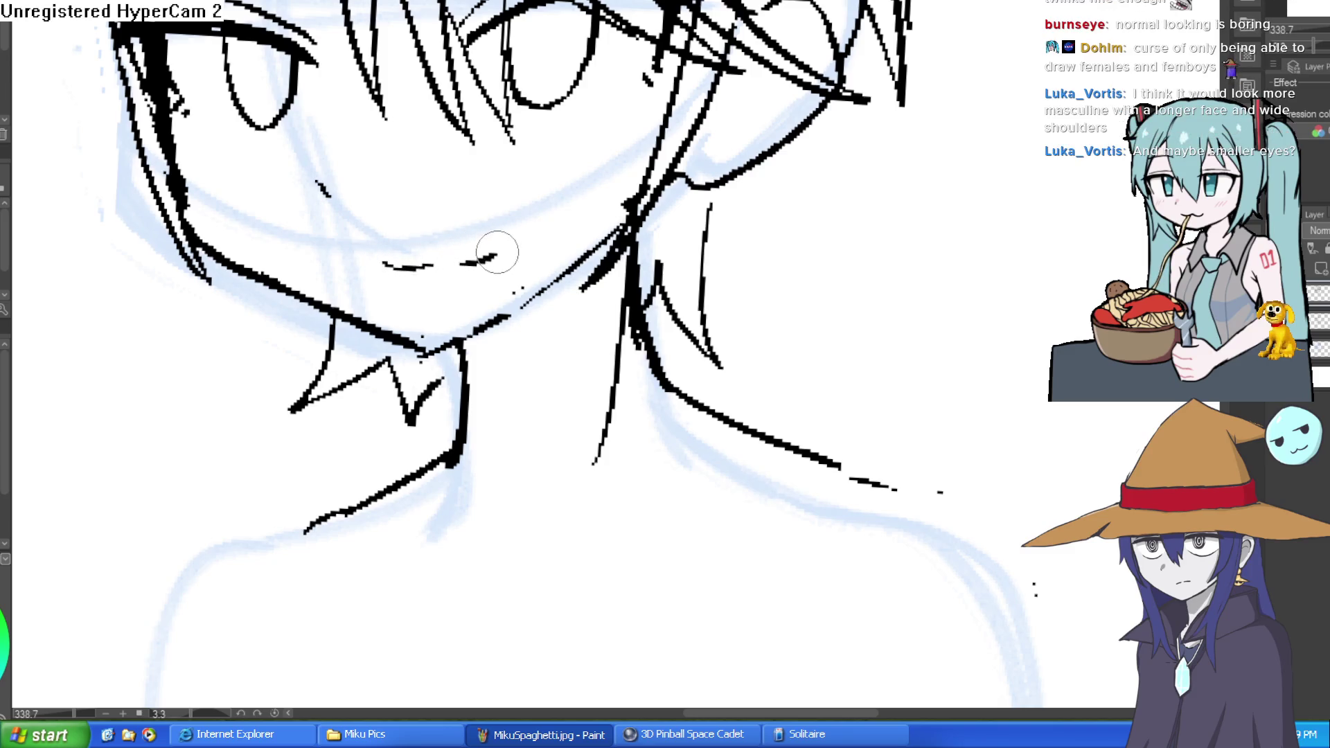
pyautogui.moveTo(579, 207)
pyautogui.mouseDown()
pyautogui.moveTo(810, 270)
pyautogui.moveTo(762, 207)
pyautogui.moveTo(692, 194)
pyautogui.moveTo(788, 321)
pyautogui.moveTo(693, 208)
pyautogui.moveTo(762, 242)
pyautogui.moveTo(424, 71)
pyautogui.moveTo(392, 152)
pyautogui.moveTo(388, 211)
pyautogui.moveTo(478, 320)
pyautogui.moveTo(635, 336)
pyautogui.moveTo(620, 317)
pyautogui.mouseUp()
pyautogui.scroll(-3, 693, 193)
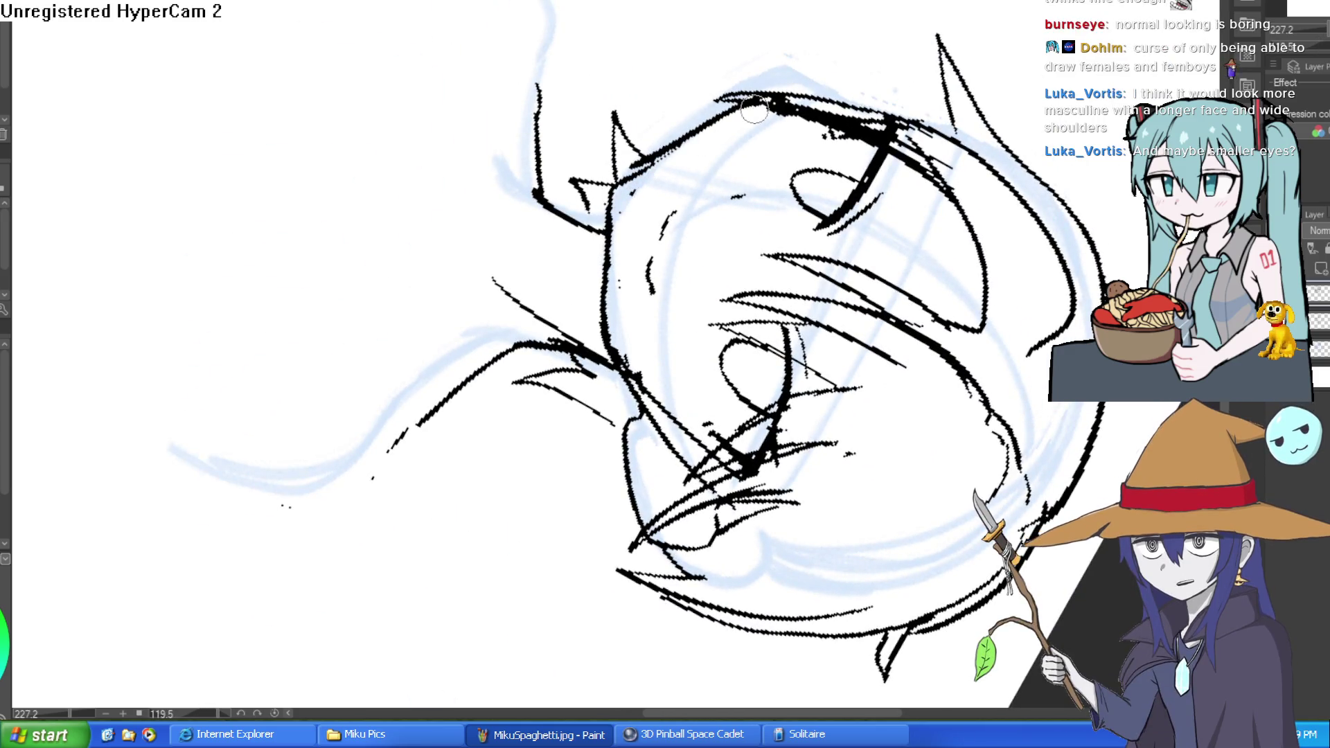
# Erase the old mouth strokes, rework the hair strand beside the chin, and thin the chin line.
pyautogui.moveTo(622, 234); pyautogui.dragTo(629, 313)
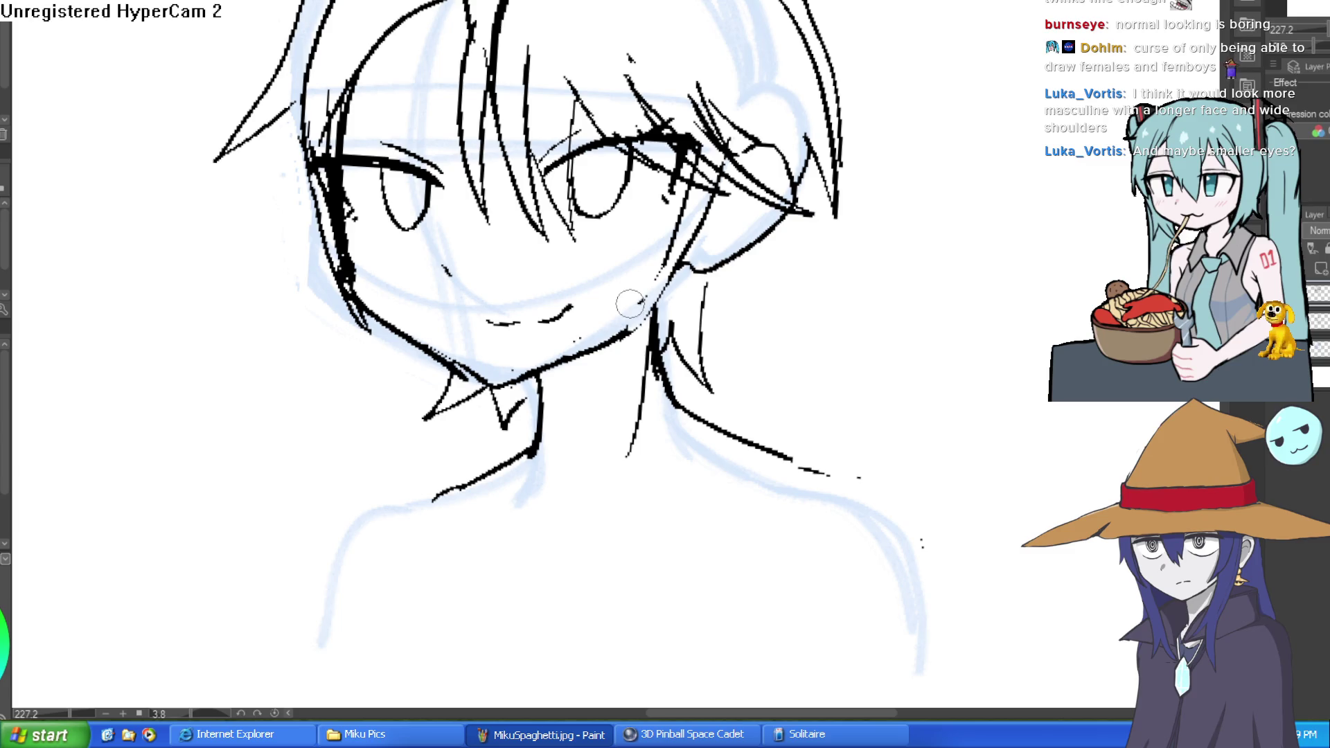
pyautogui.scroll(-4, 630, 303)
pyautogui.moveTo(736, 303)
pyautogui.mouseDown()
pyautogui.moveTo(721, 270)
pyautogui.moveTo(739, 225)
pyautogui.moveTo(761, 240)
pyautogui.mouseUp()
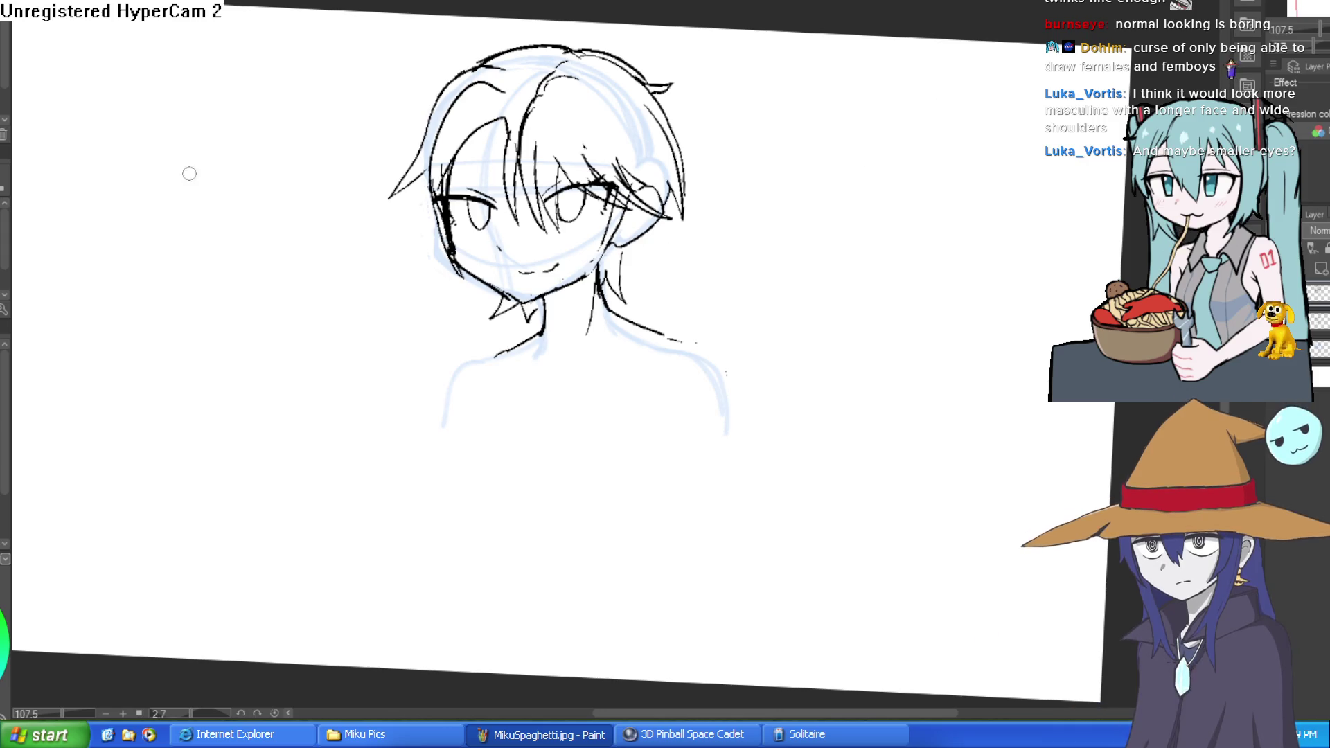
pyautogui.scroll(5, 546, 223)
pyautogui.moveTo(622, 225)
pyautogui.mouseDown()
pyautogui.moveTo(505, 261)
pyautogui.moveTo(531, 273)
pyautogui.mouseUp()
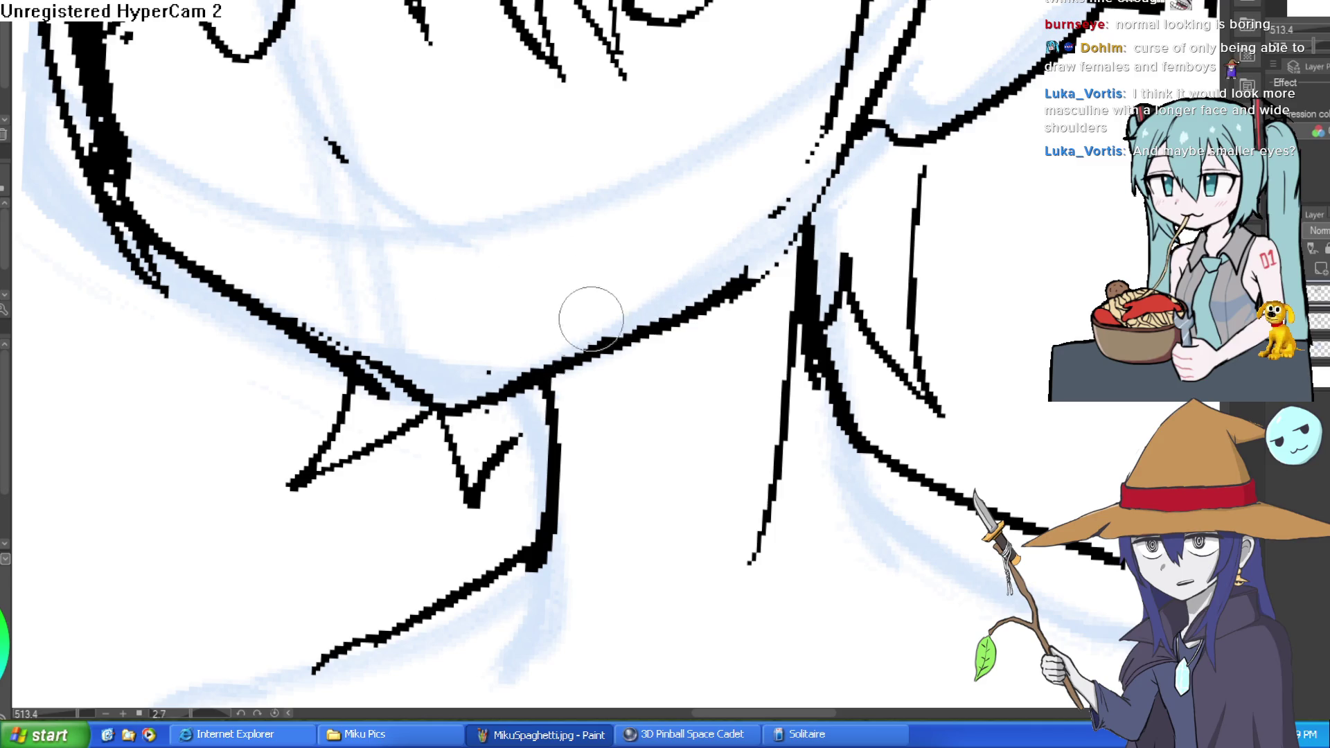
pyautogui.moveTo(801, 149); pyautogui.dragTo(812, 161)
pyautogui.moveTo(737, 273)
pyautogui.mouseDown()
pyautogui.moveTo(520, 372)
pyautogui.moveTo(776, 274)
pyautogui.mouseUp()
# Thin the face outline and the thick brow line with the Eraser.
pyautogui.scroll(-5, 841, 236)
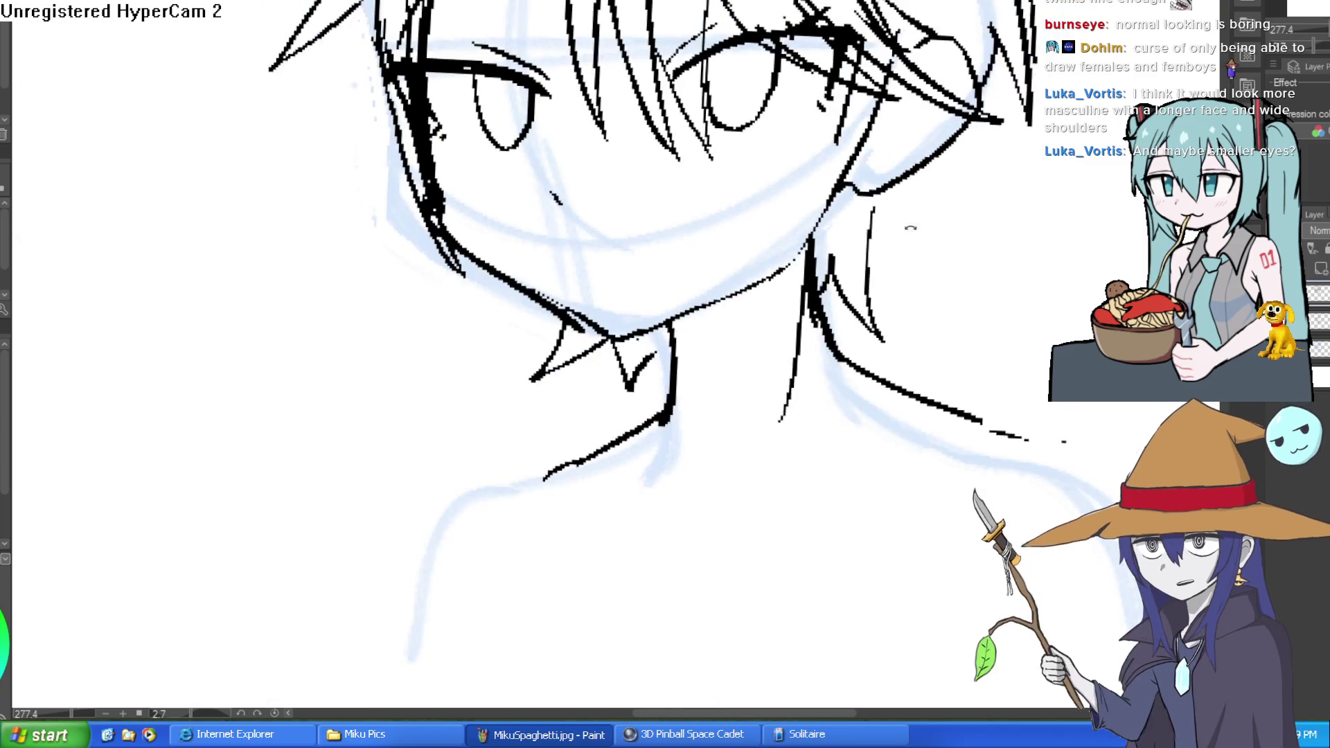
pyautogui.scroll(3, 694, 372)
pyautogui.moveTo(621, 279); pyautogui.dragTo(672, 155)
pyautogui.moveTo(764, 99)
pyautogui.mouseDown()
pyautogui.moveTo(669, 149)
pyautogui.moveTo(720, 138)
pyautogui.moveTo(798, 155)
pyautogui.mouseUp()
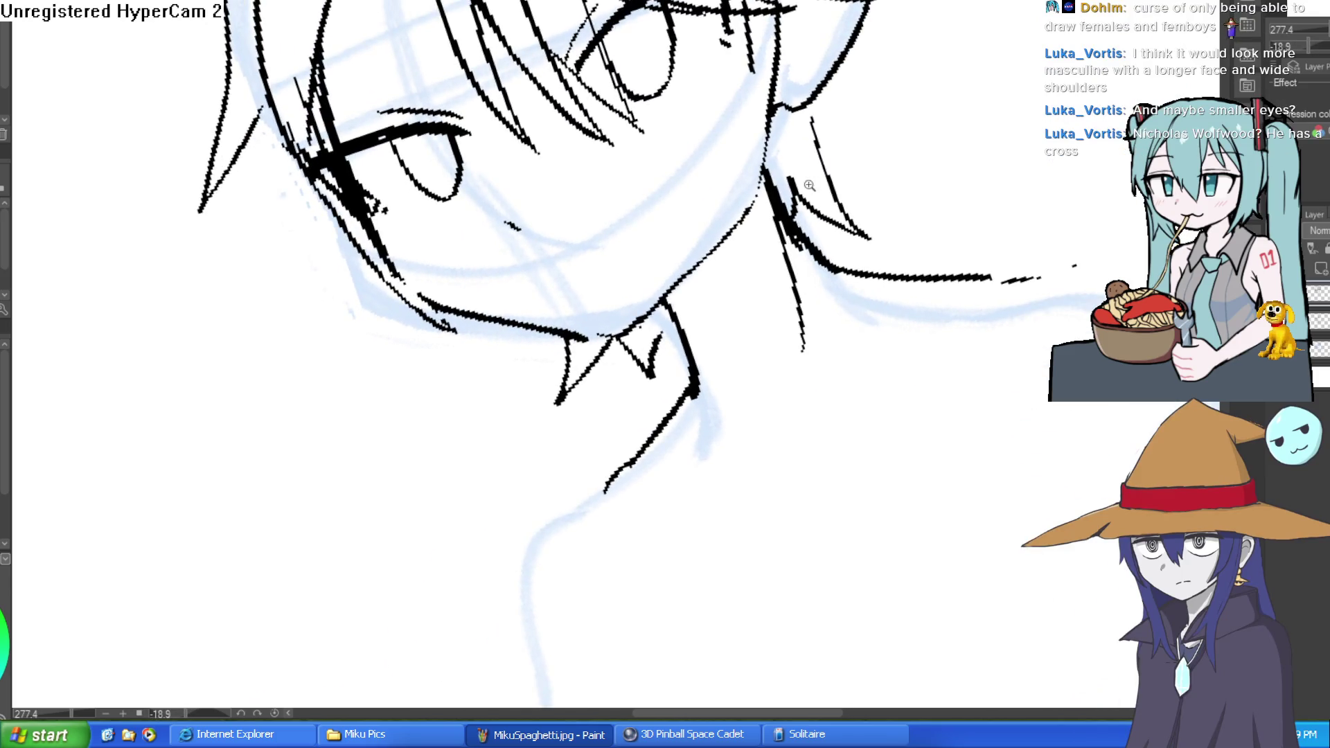
pyautogui.scroll(-4, 811, 184)
pyautogui.scroll(2, 355, 199)
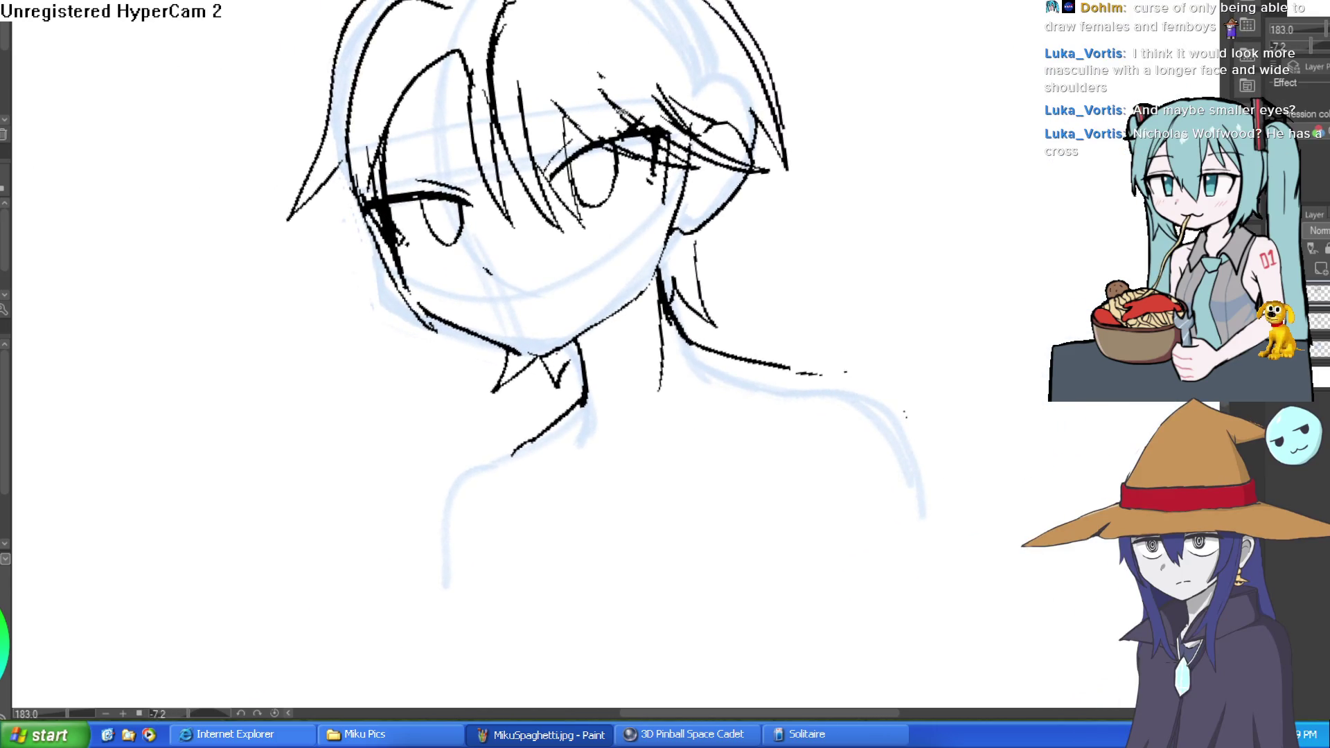
pyautogui.scroll(5, 603, 198)
# Thicken the lower eye contour and redraw the left eye as one clean outline.
pyautogui.moveTo(412, 321); pyautogui.dragTo(505, 184)
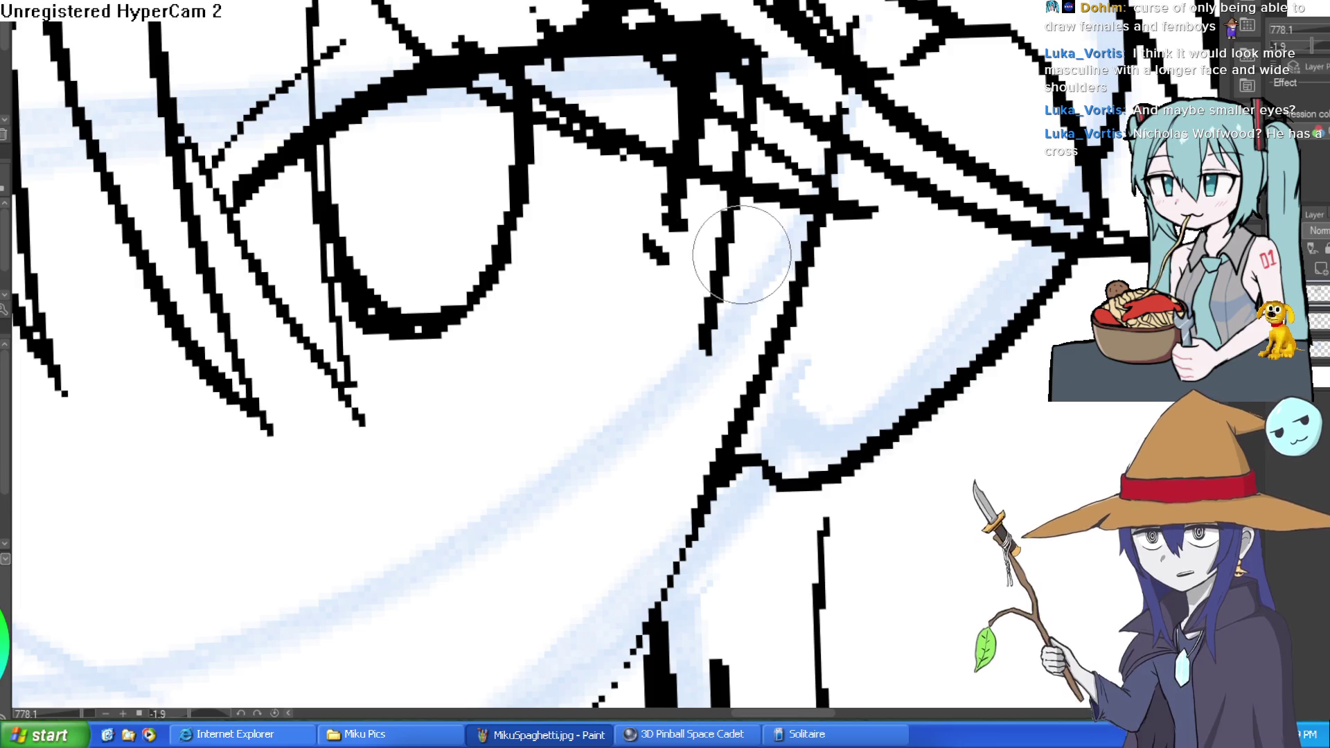
pyautogui.scroll(-5, 709, 298)
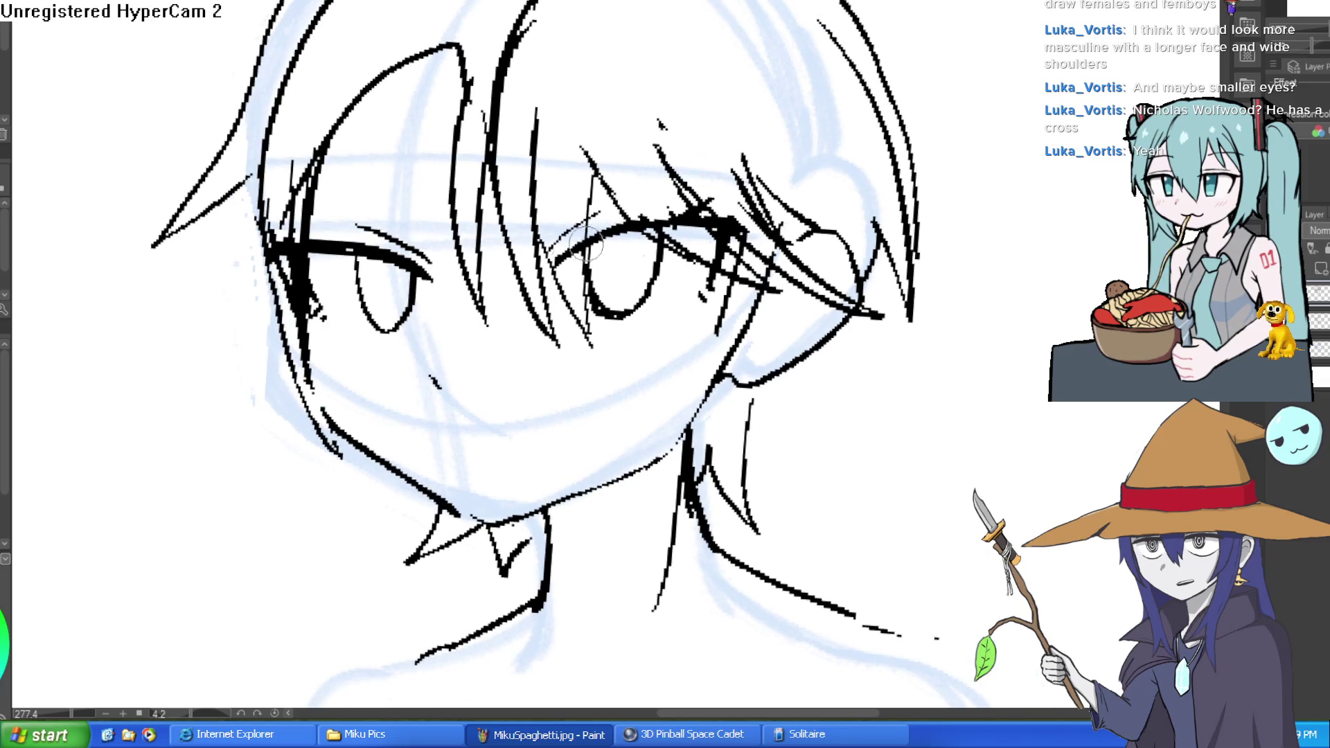
pyautogui.scroll(5, 383, 247)
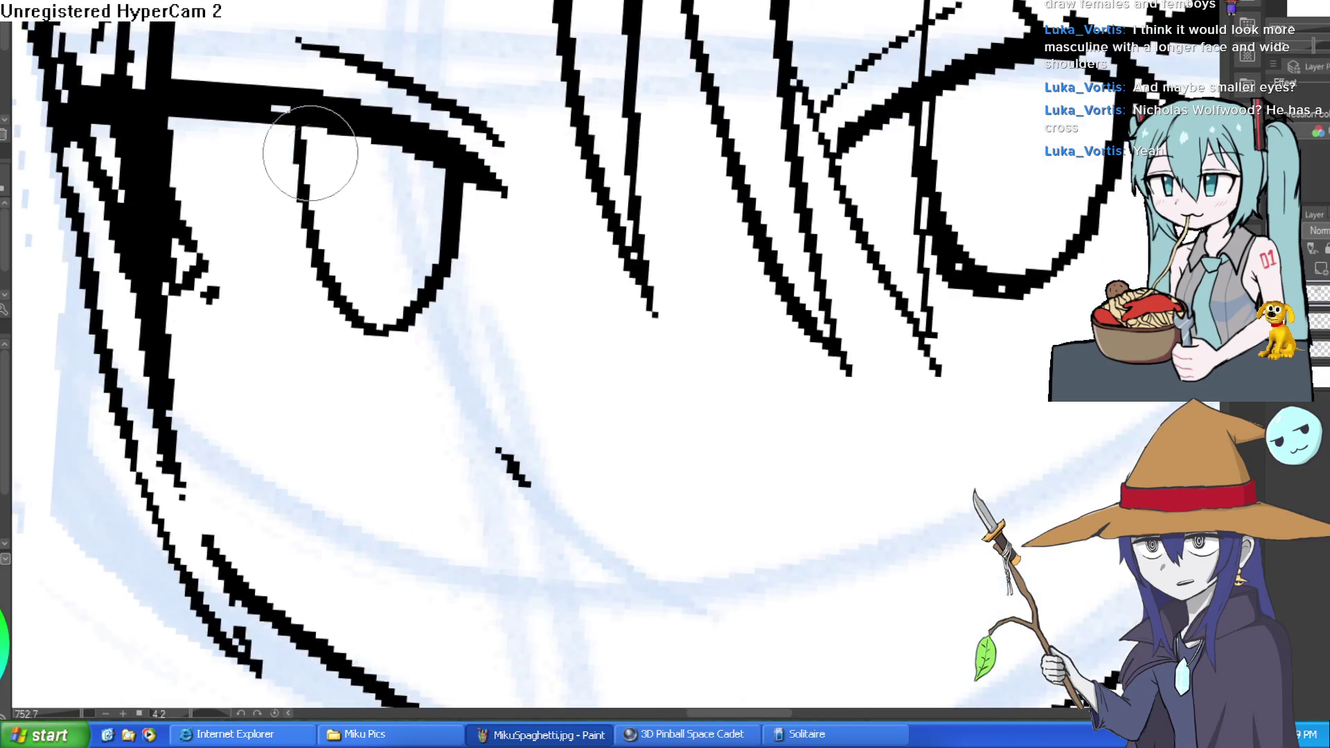
pyautogui.hotkey('ctrl', 'z')
pyautogui.moveTo(460, 193)
pyautogui.mouseDown()
pyautogui.moveTo(430, 312)
pyautogui.moveTo(312, 133)
pyautogui.mouseUp()
pyautogui.scroll(-5, 544, 222)
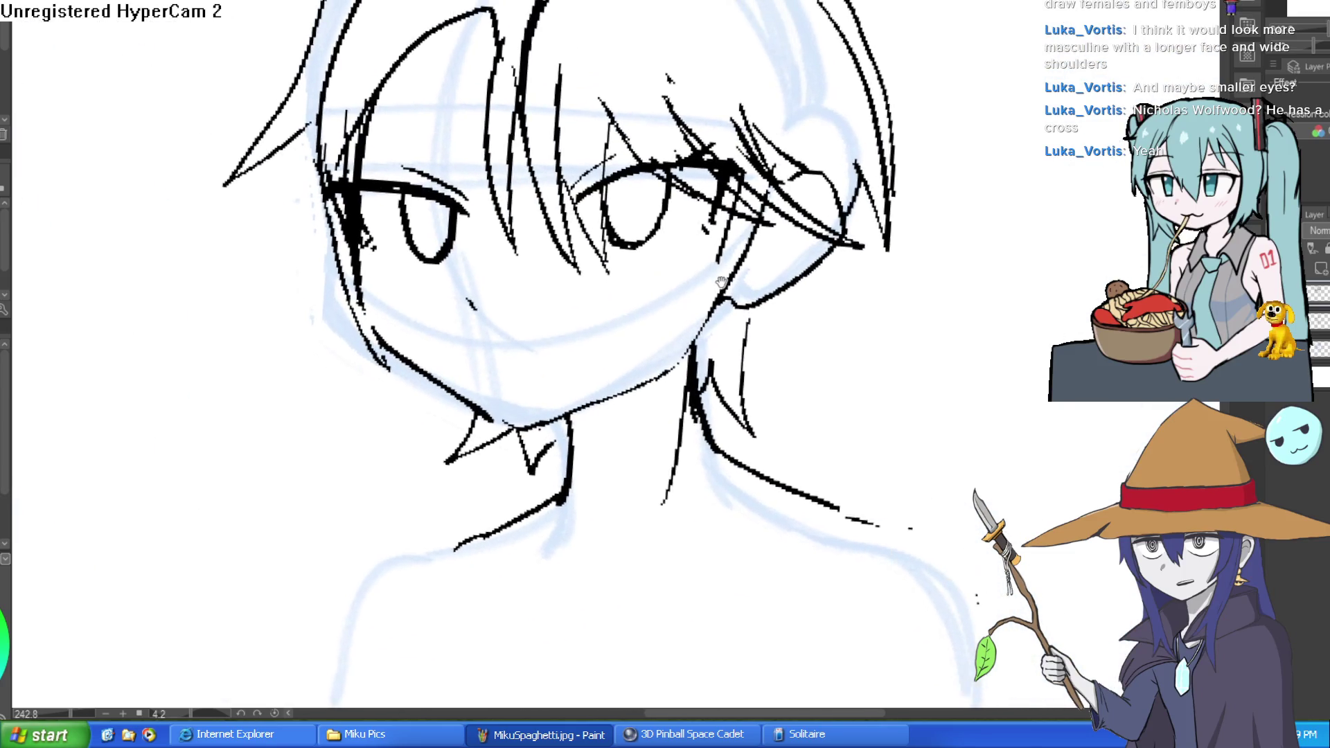
pyautogui.scroll(4, 521, 191)
# Redraw the upper eye stroke longer and extend the stroke beside the eye downward.
pyautogui.moveTo(482, 273); pyautogui.dragTo(612, 125)
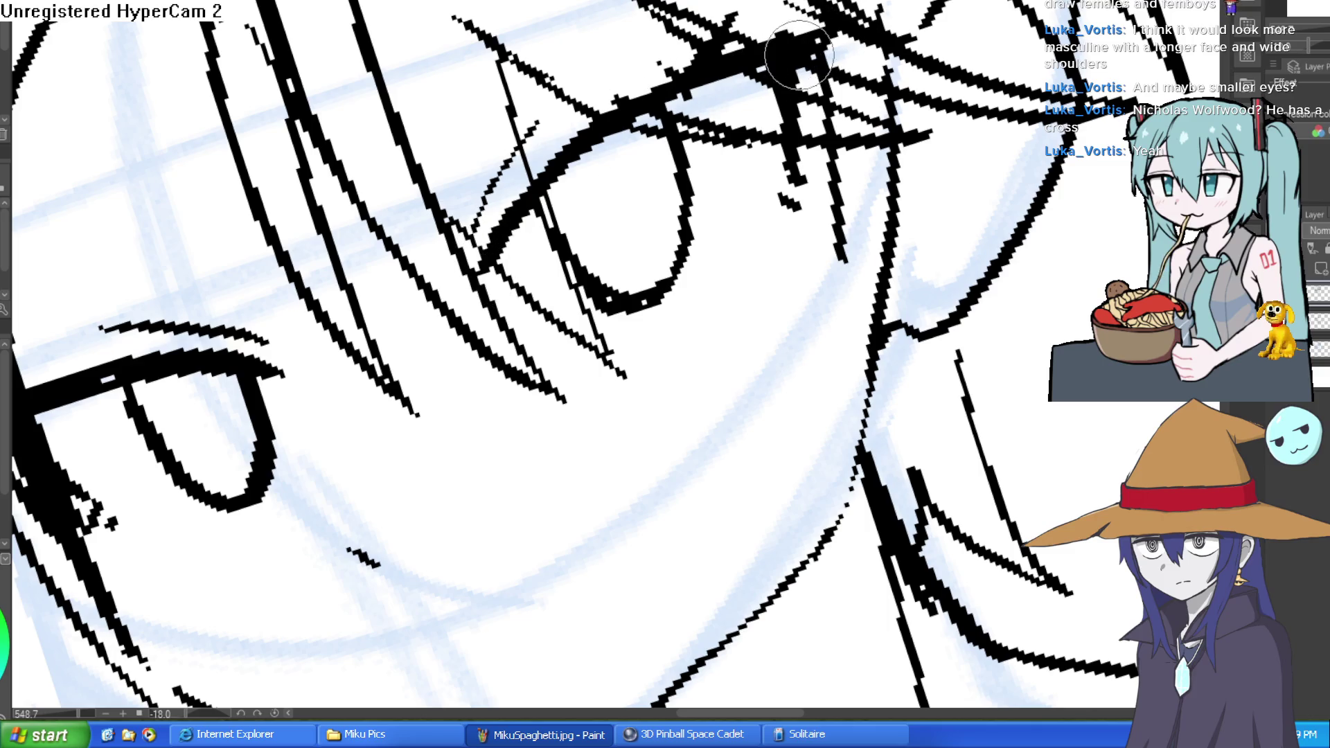
pyautogui.moveTo(787, 178); pyautogui.dragTo(802, 241)
pyautogui.scroll(-5, 802, 242)
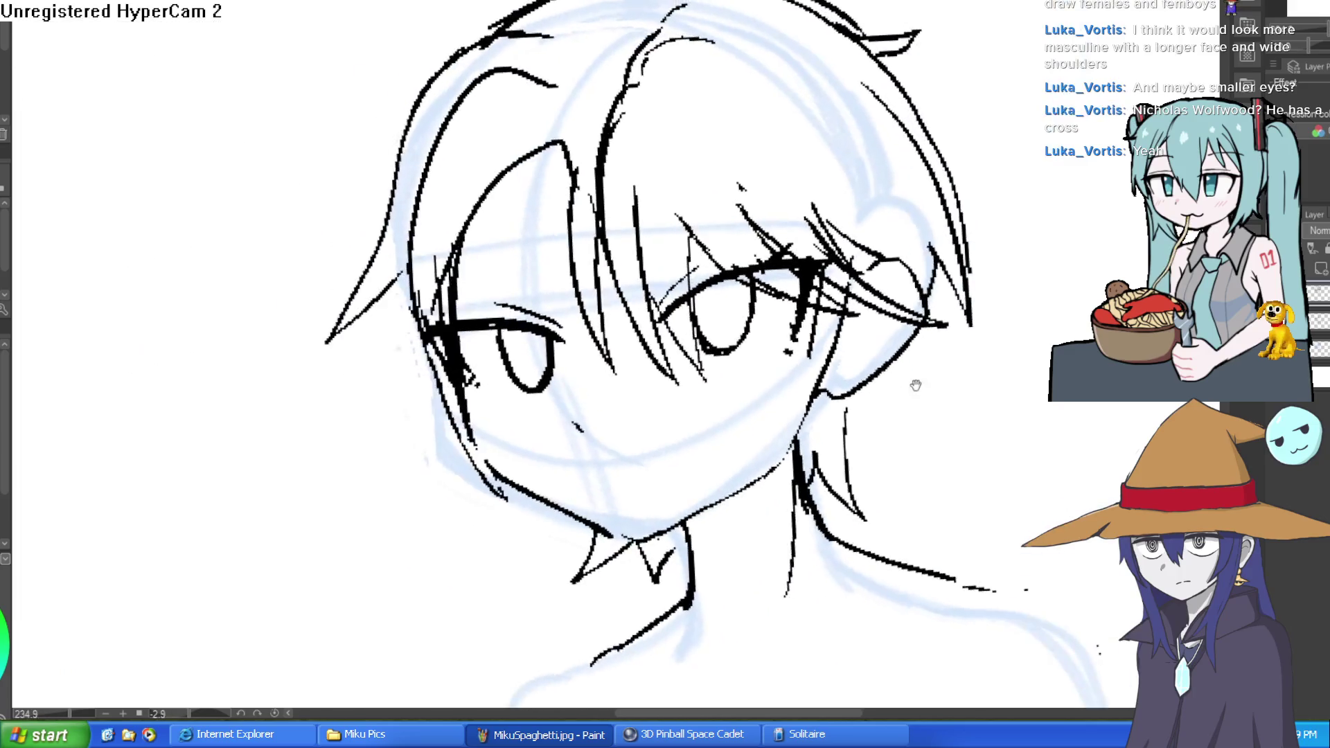
pyautogui.moveTo(915, 380); pyautogui.dragTo(923, 211)
pyautogui.scroll(2, 787, 210)
pyautogui.scroll(2, 786, 209)
# Draw a new smiling mouth stroke and check it from a zoomed-out, tilted view.
pyautogui.moveTo(527, 233); pyautogui.dragTo(691, 193)
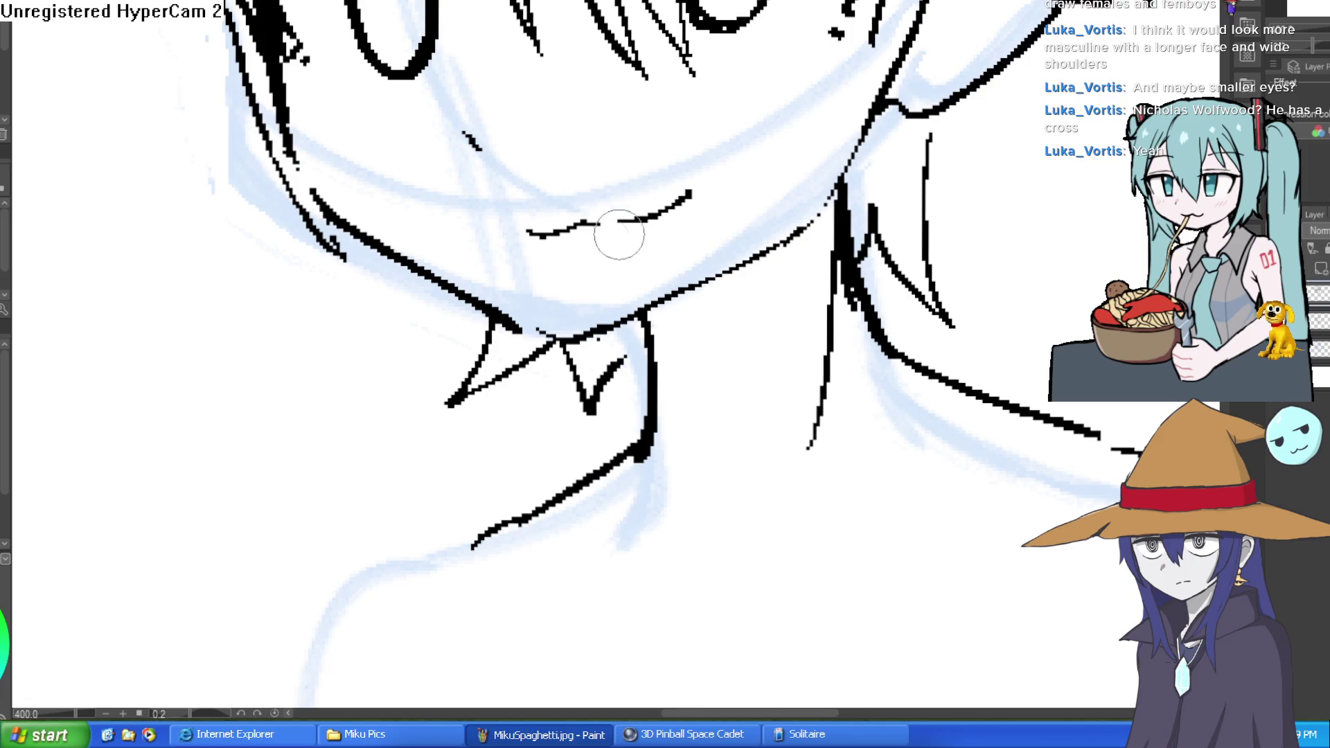
pyautogui.scroll(-7, 878, 145)
pyautogui.moveTo(879, 145); pyautogui.dragTo(712, 428)
pyautogui.scroll(5, 712, 428)
pyautogui.moveTo(703, 229)
pyautogui.mouseDown()
pyautogui.moveTo(788, 187)
pyautogui.moveTo(659, 282)
pyautogui.mouseUp()
pyautogui.scroll(-3, 799, 212)
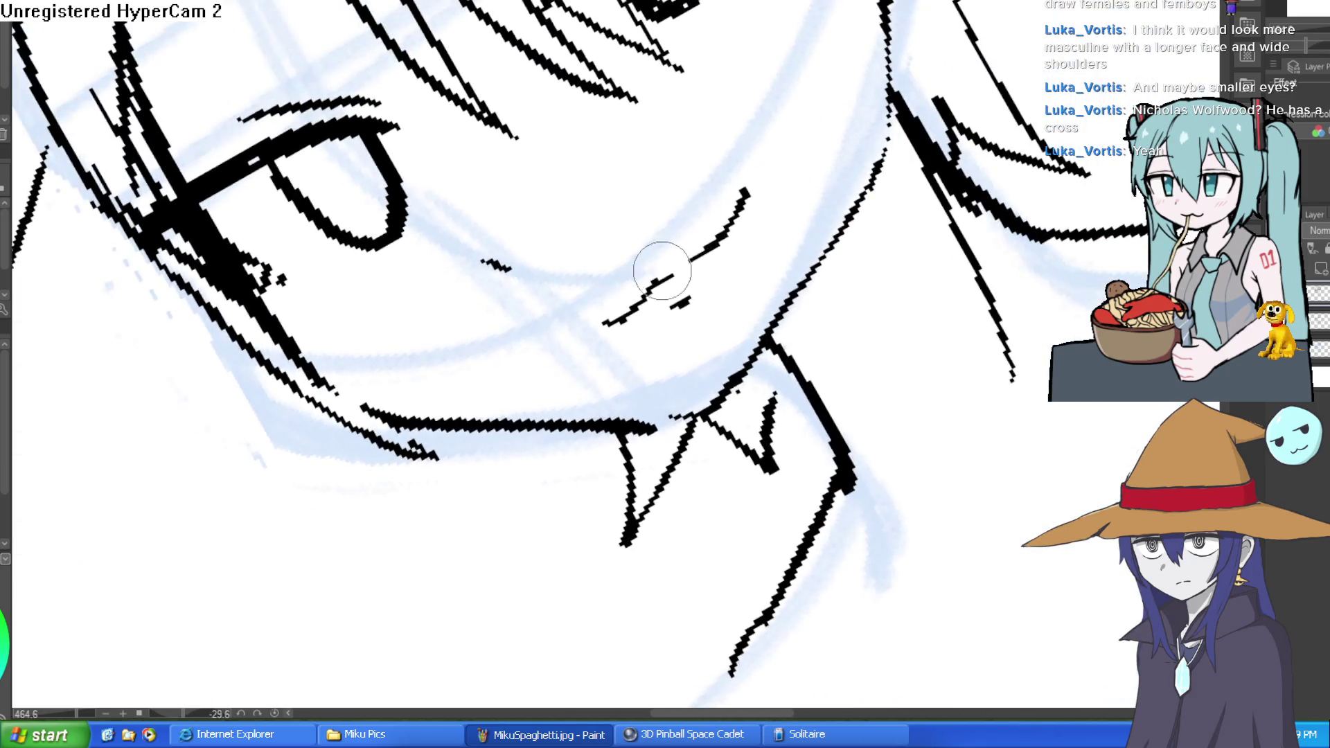
pyautogui.scroll(-2, 733, 244)
# Turn the face back upright and extend the right shoulder line downward.
pyautogui.moveTo(733, 244)
pyautogui.mouseDown()
pyautogui.moveTo(817, 300)
pyautogui.moveTo(742, 194)
pyautogui.mouseUp()
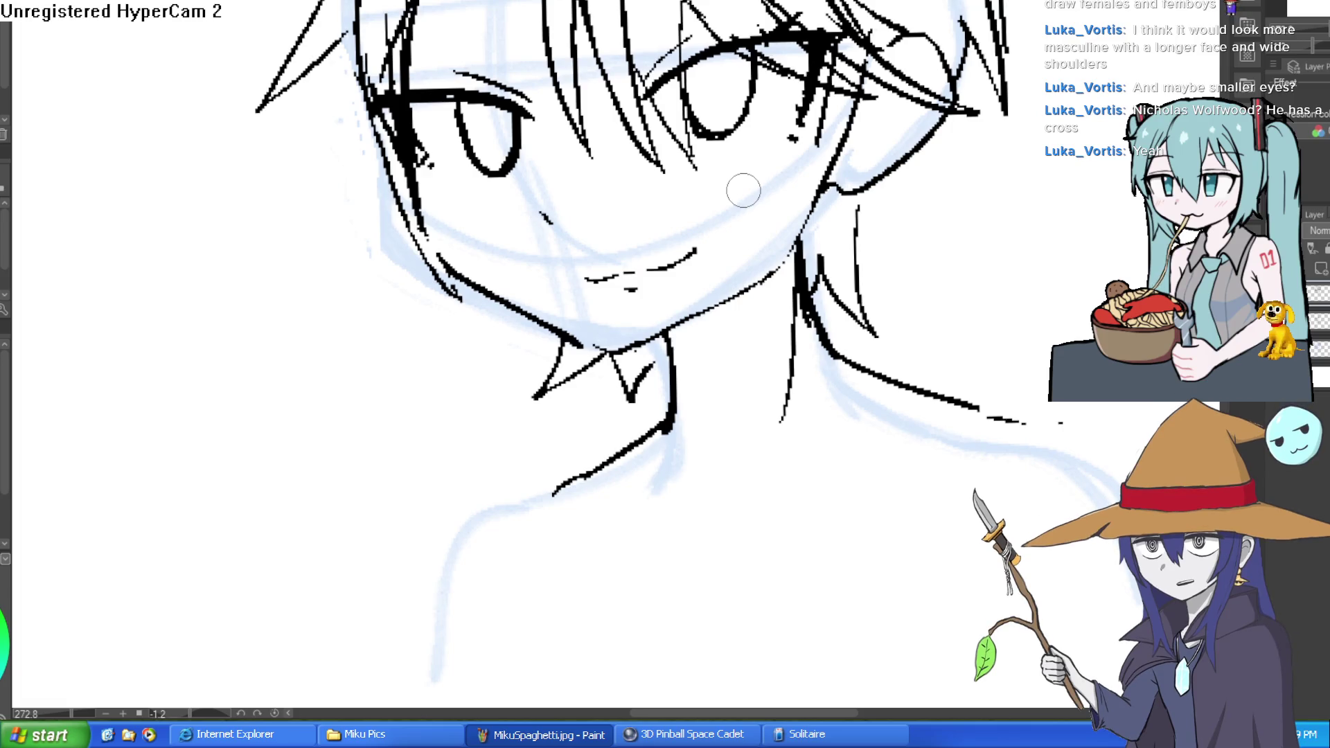
pyautogui.scroll(-5, 743, 190)
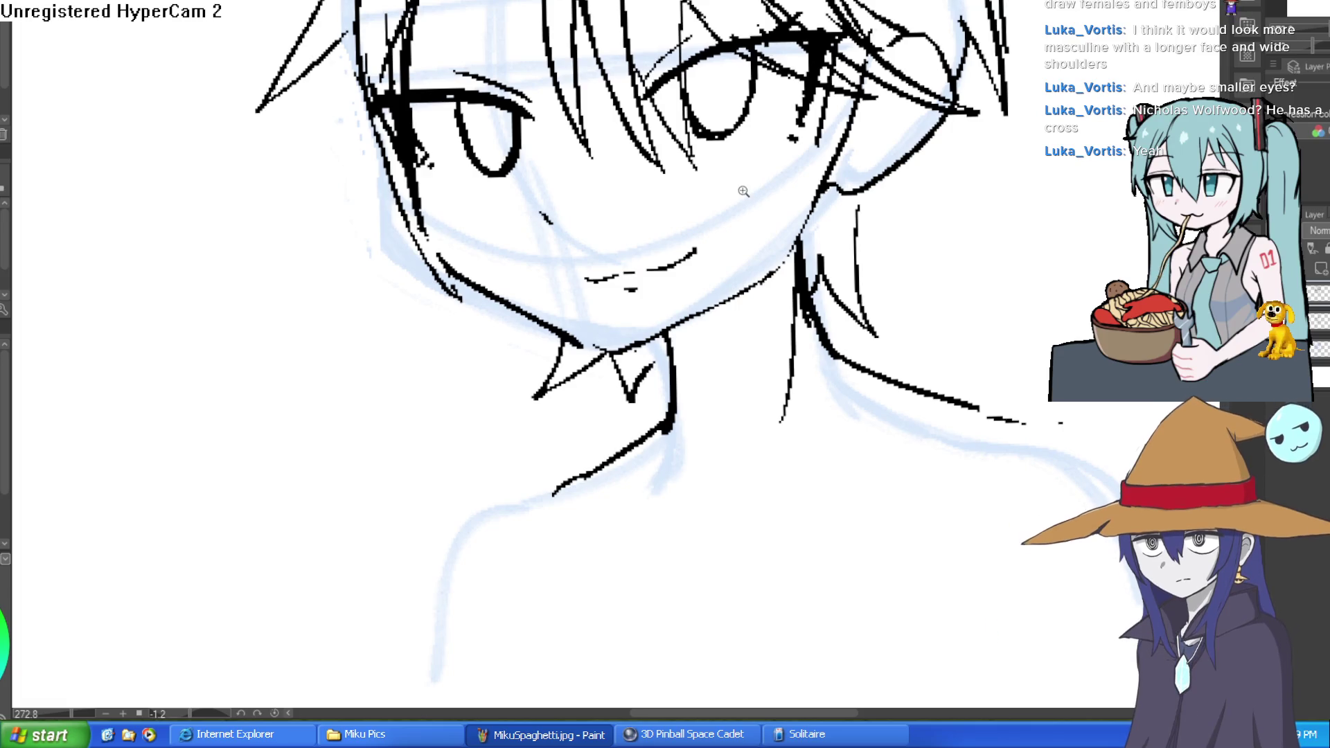
pyautogui.scroll(1, 799, 297)
pyautogui.moveTo(766, 258); pyautogui.dragTo(712, 266)
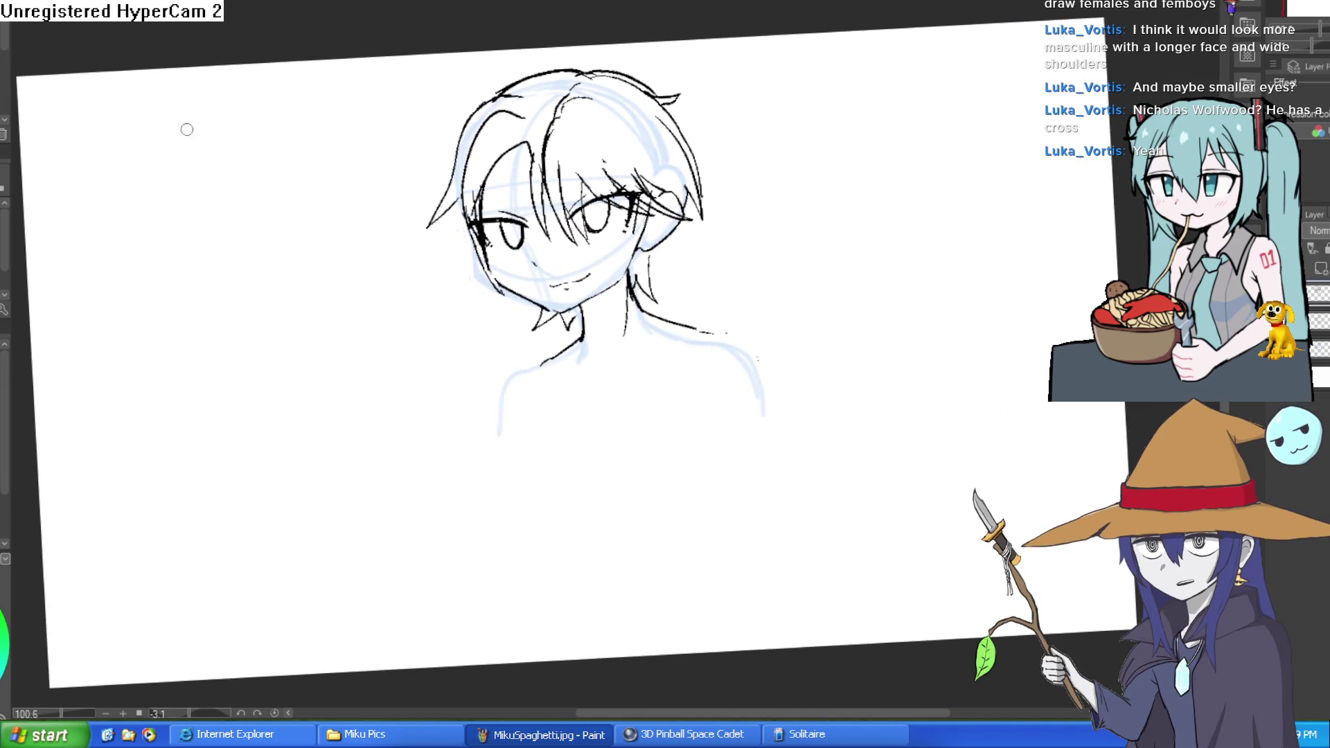
pyautogui.scroll(4, 725, 256)
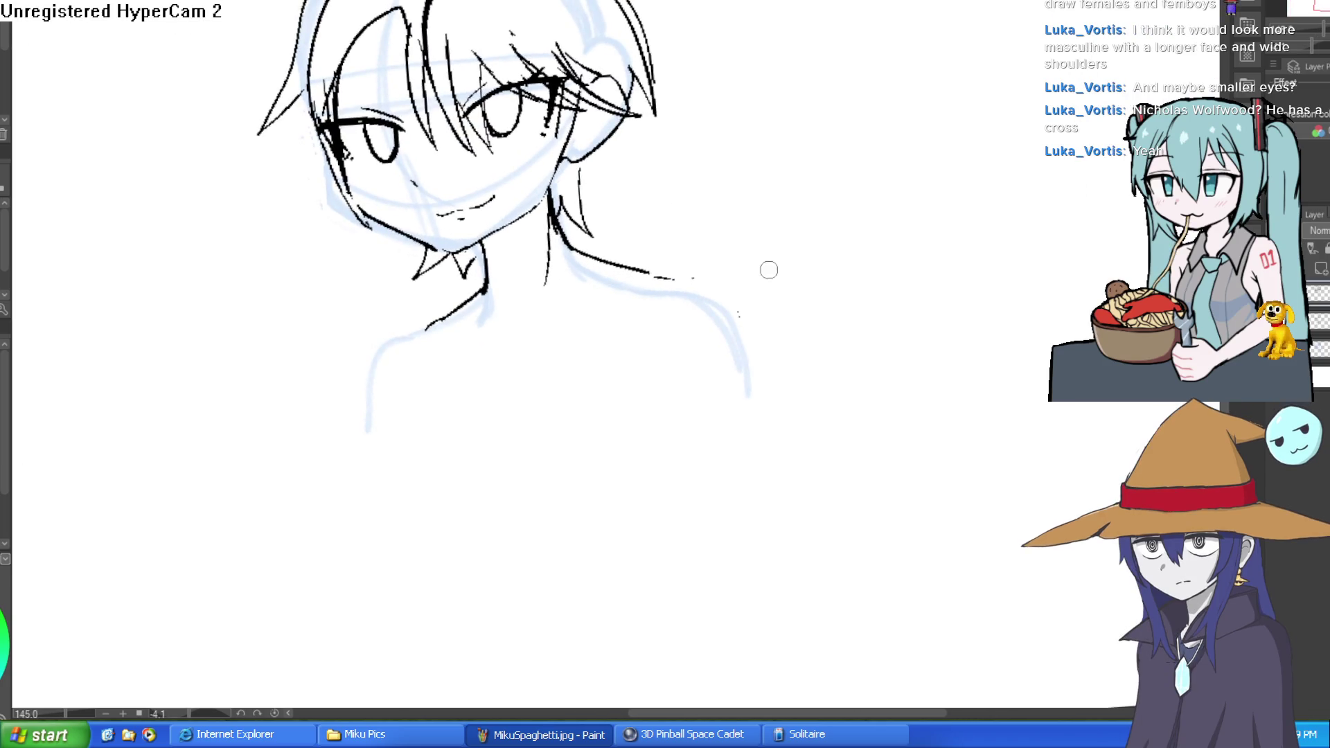
pyautogui.scroll(-3, 770, 270)
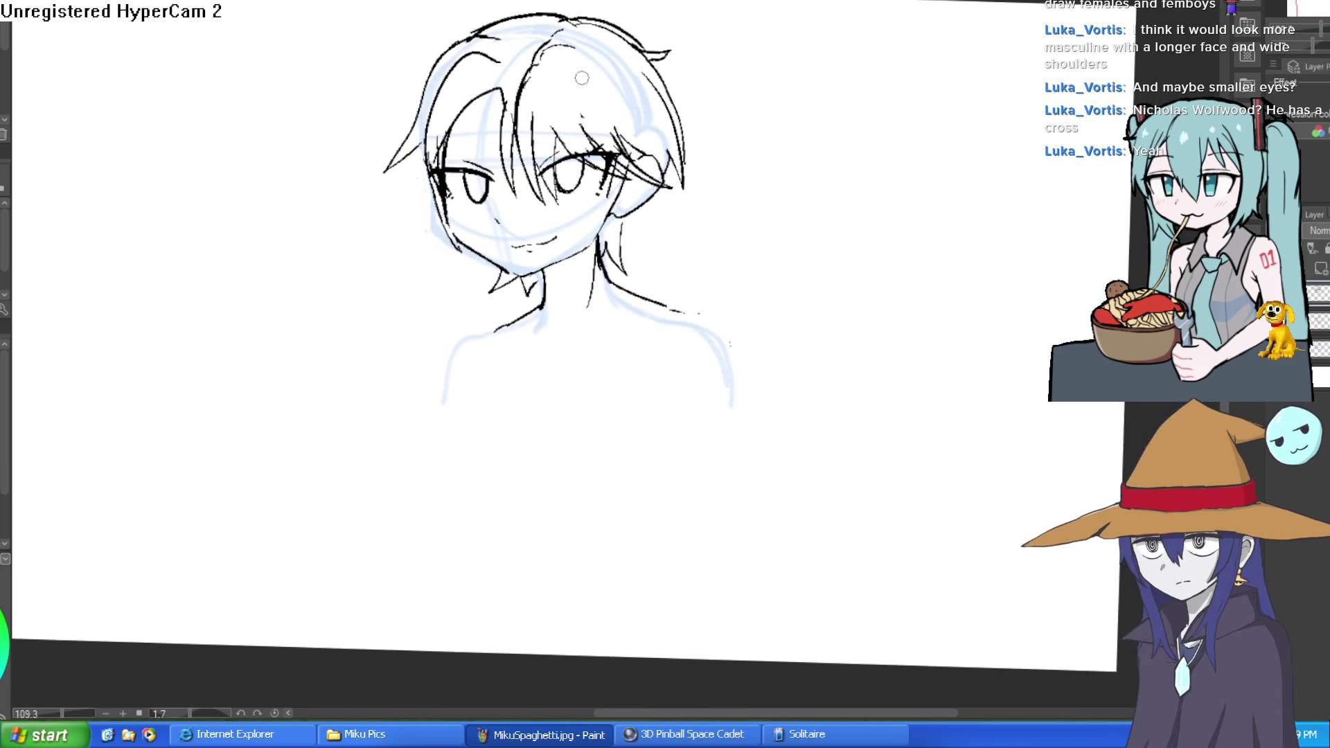
pyautogui.scroll(2, 615, 355)
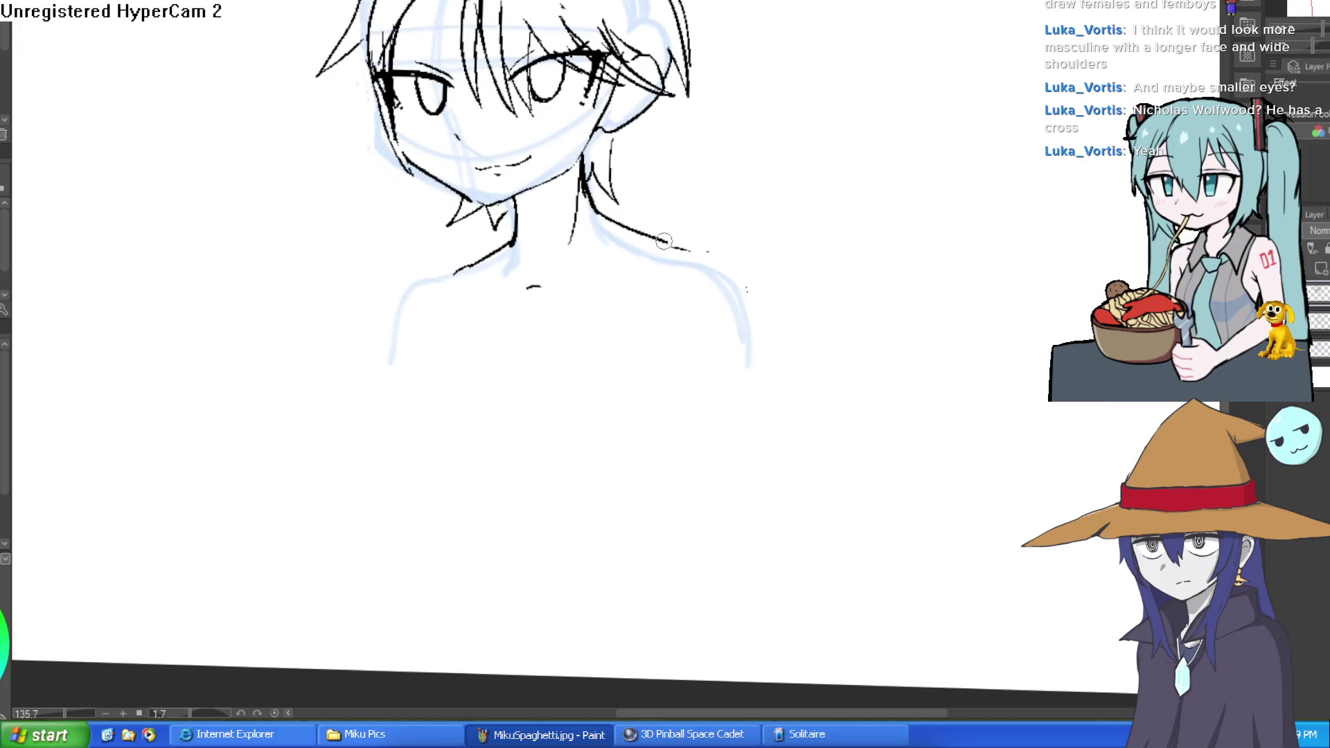
pyautogui.moveTo(727, 253); pyautogui.dragTo(798, 317)
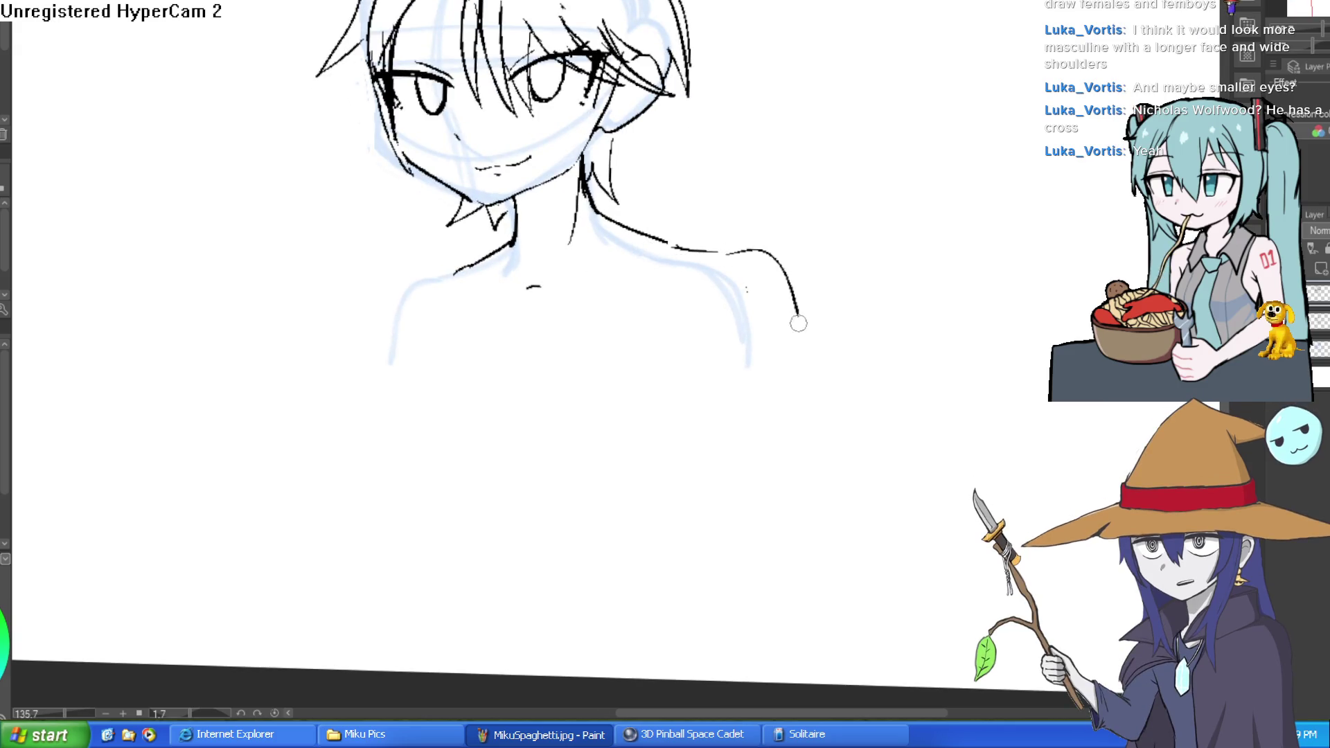
# Extend the left shoulder line, mark the collarbone dip, and ink a line below the left shoulder.
pyautogui.moveTo(430, 275); pyautogui.dragTo(367, 326)
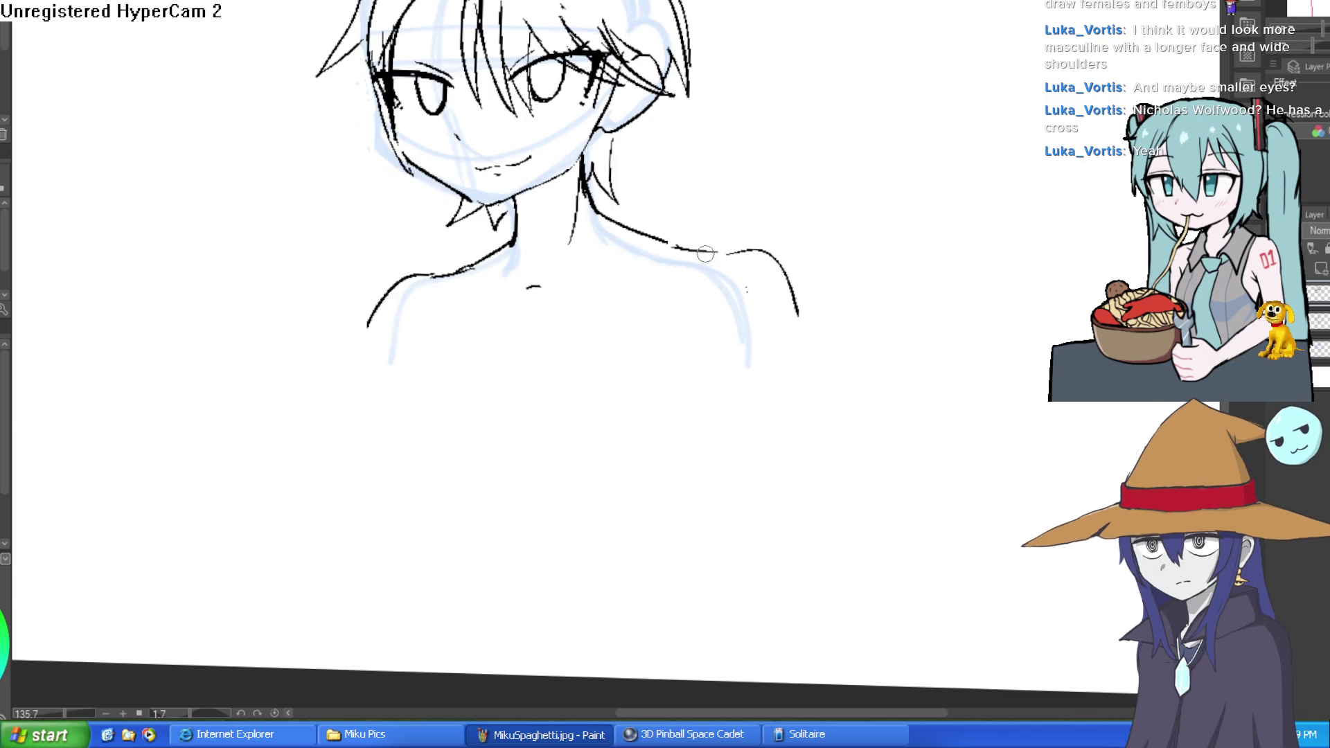
pyautogui.moveTo(568, 321); pyautogui.dragTo(553, 322)
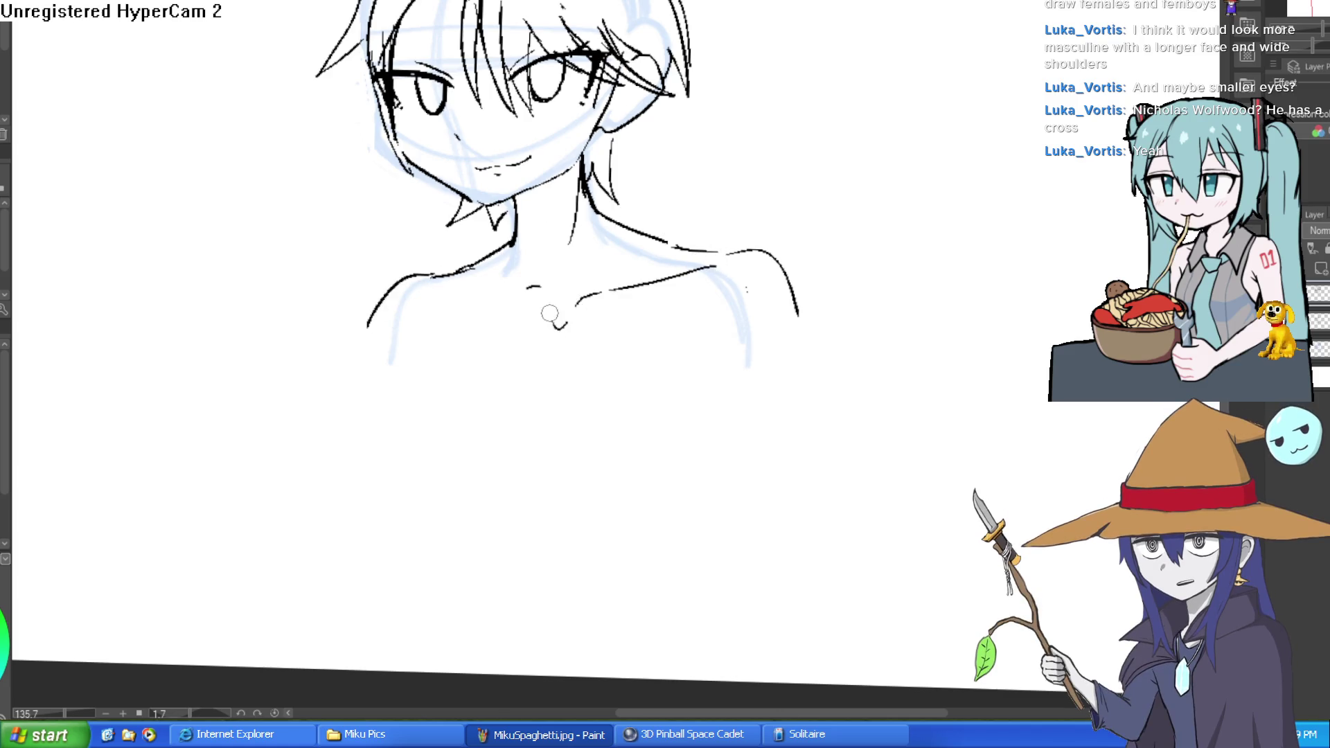
pyautogui.scroll(-4, 539, 277)
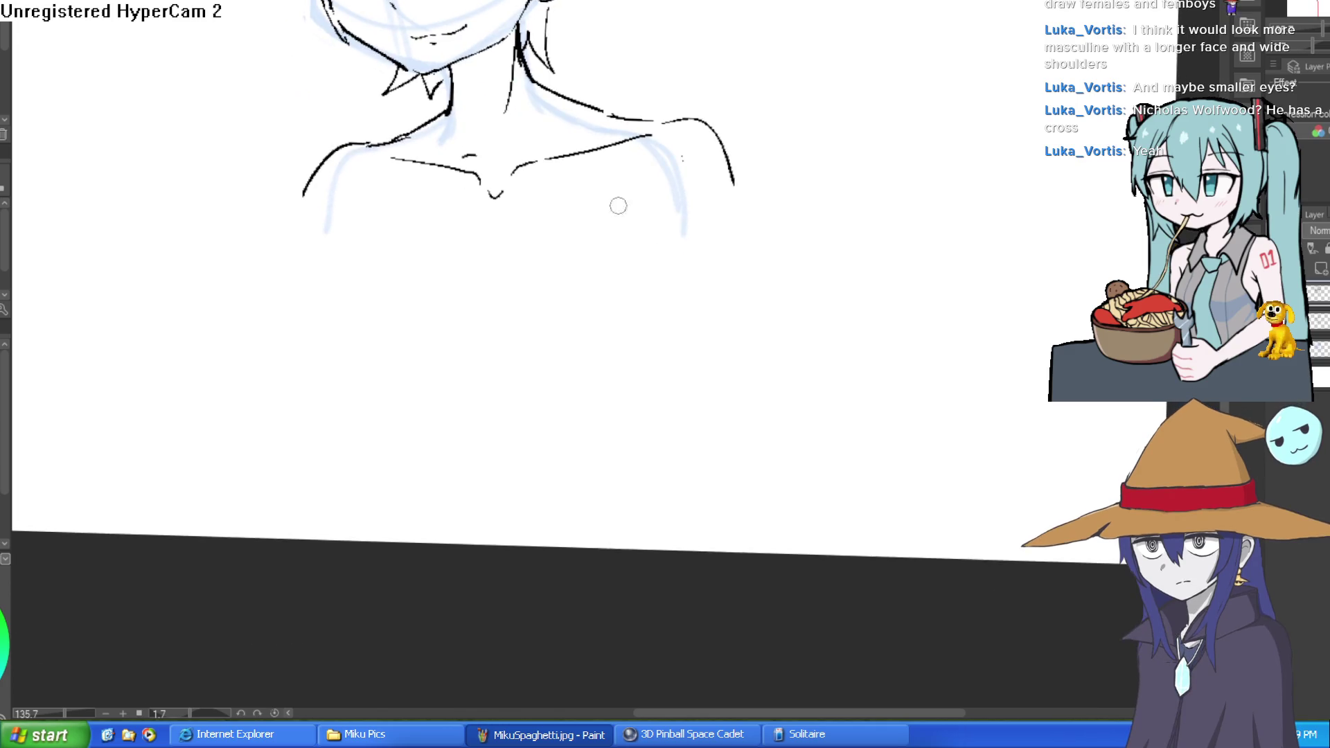
pyautogui.moveTo(353, 197); pyautogui.dragTo(362, 274)
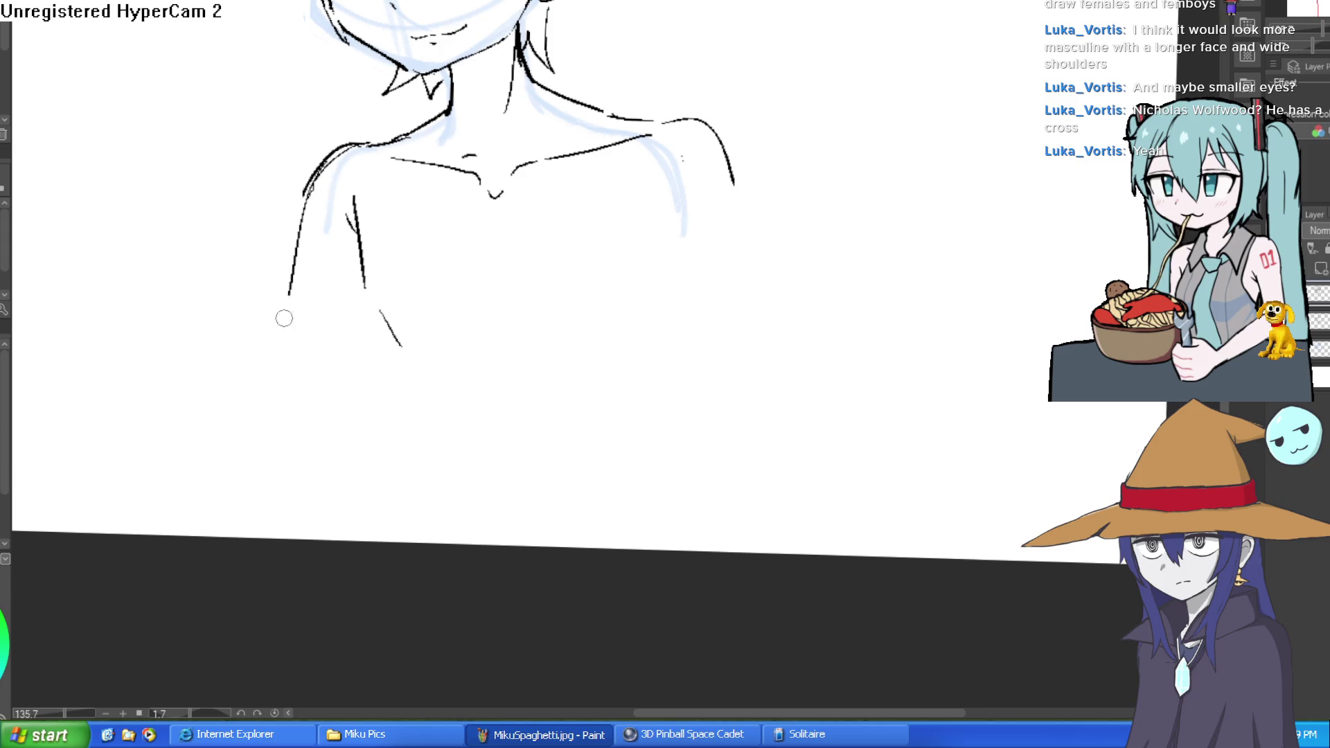
# Ink the left arm outline and the outer edge of the right arm, redoing misplaced strokes.
pyautogui.moveTo(272, 358); pyautogui.dragTo(353, 487)
pyautogui.hotkey('ctrl', 'z')
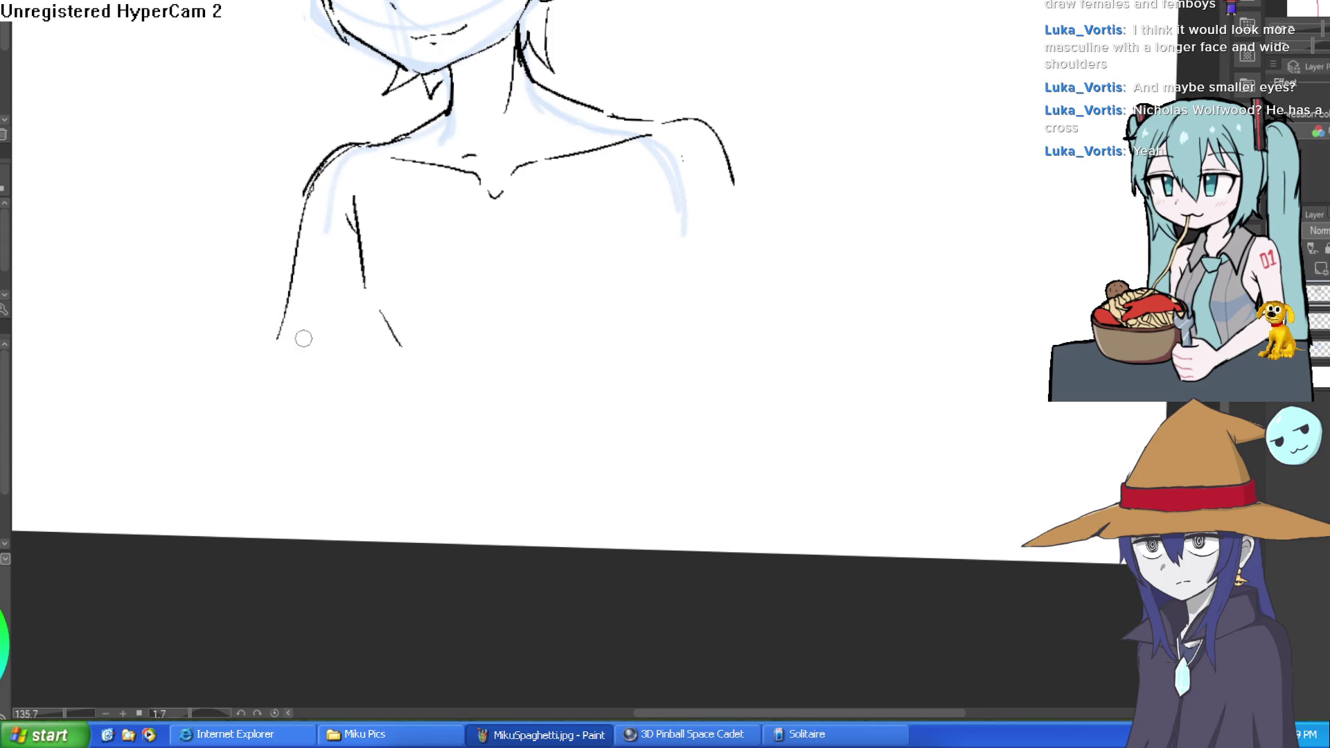
pyautogui.moveTo(280, 344); pyautogui.dragTo(339, 515)
pyautogui.moveTo(719, 165)
pyautogui.mouseDown()
pyautogui.moveTo(743, 200)
pyautogui.moveTo(793, 552)
pyautogui.mouseUp()
pyautogui.hotkey('ctrl', 'z')
pyautogui.moveTo(704, 551); pyautogui.dragTo(686, 426)
pyautogui.hotkey('ctrl', 'z')
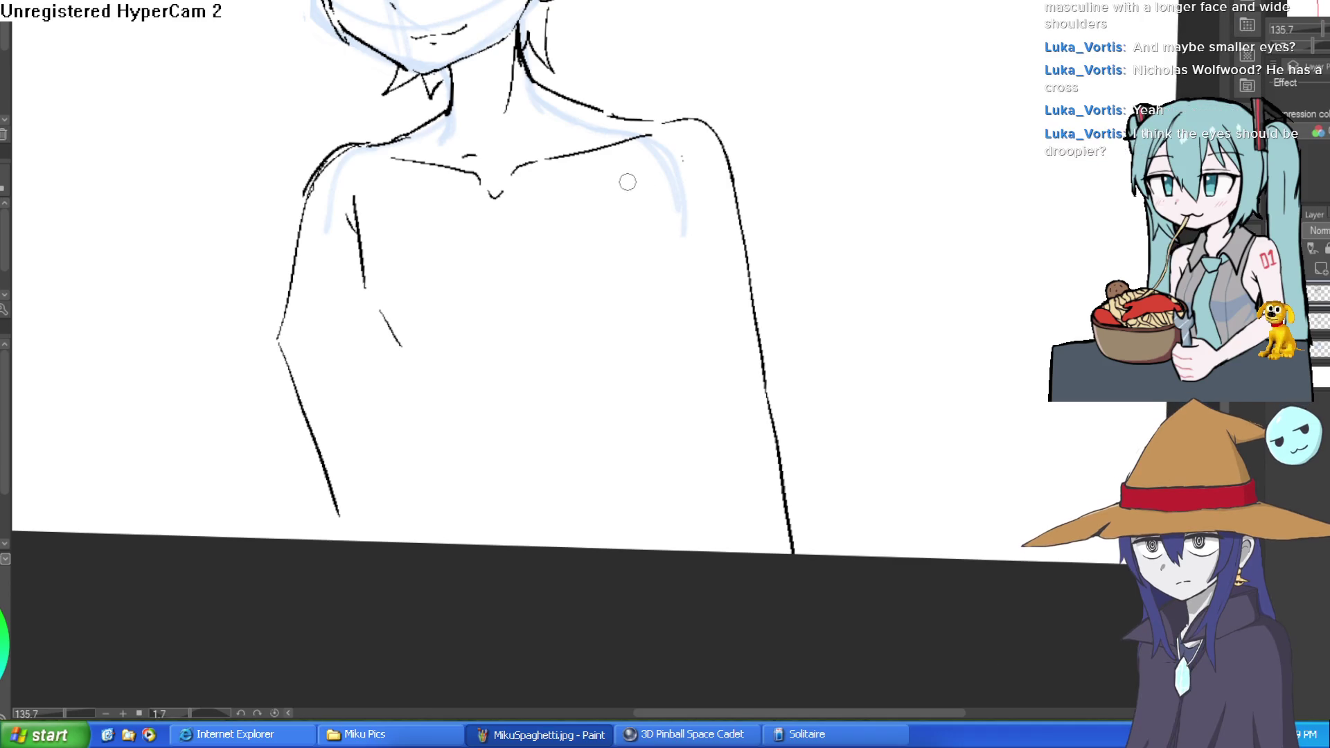
pyautogui.moveTo(677, 348); pyautogui.dragTo(720, 551)
# Add the right chest side and short chest lines, then level and recentre the canvas.
pyautogui.moveTo(644, 280); pyautogui.dragTo(680, 437)
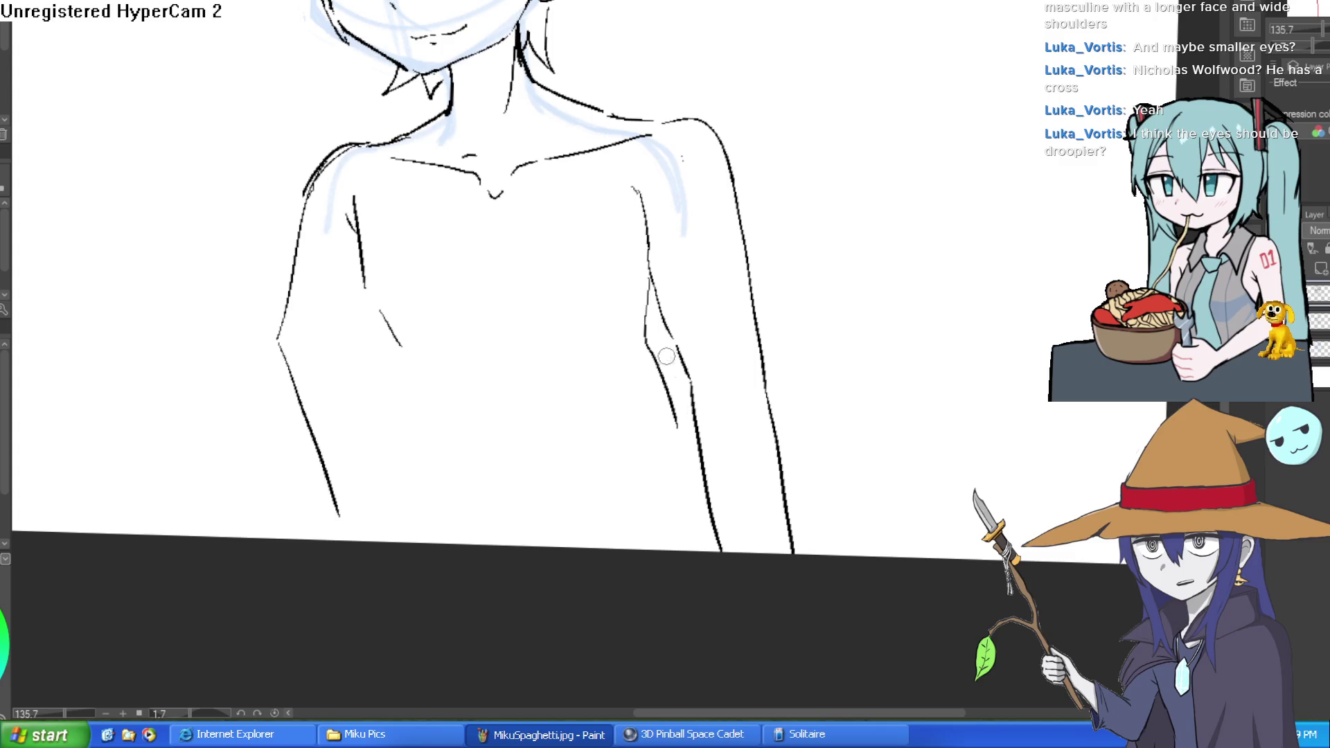
pyautogui.moveTo(379, 312); pyautogui.dragTo(408, 374)
pyautogui.moveTo(419, 436); pyautogui.dragTo(419, 499)
pyautogui.scroll(-3, 738, 346)
pyautogui.scroll(4, 737, 347)
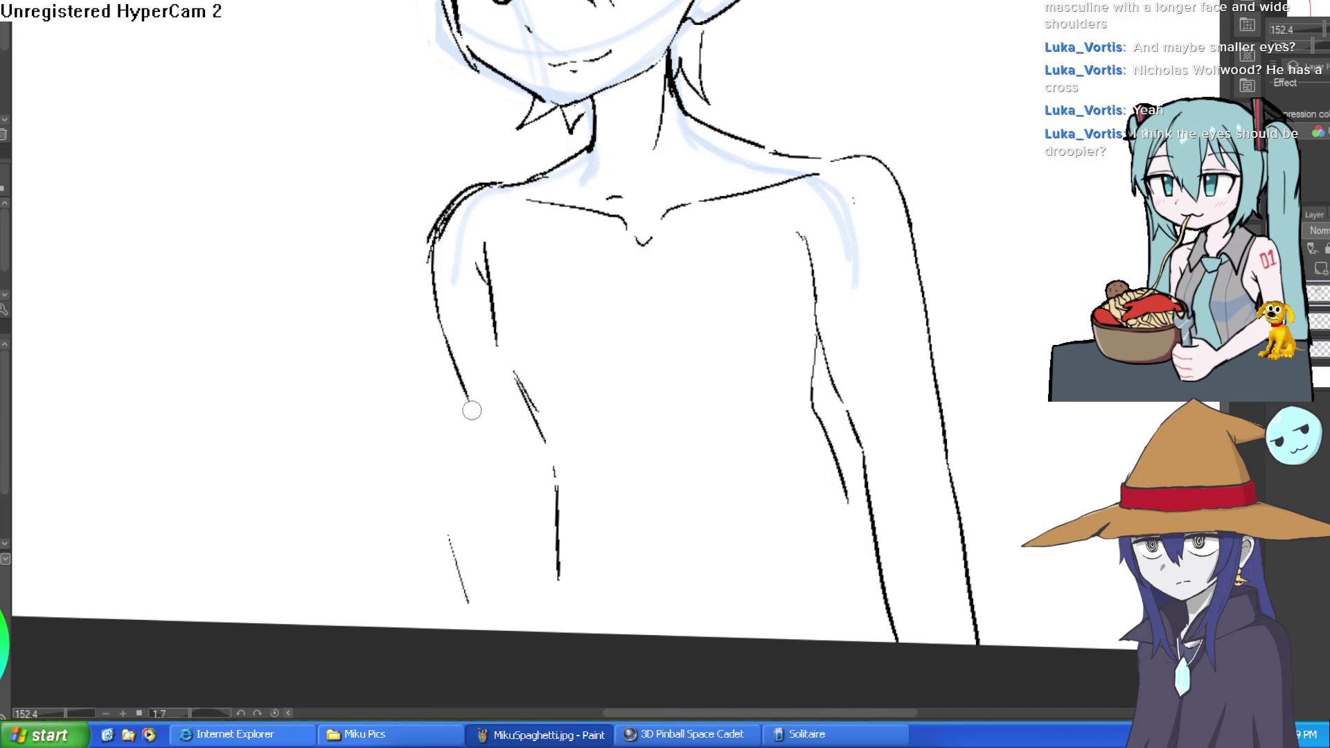
pyautogui.scroll(-1, 690, 416)
pyautogui.scroll(1, 456, 316)
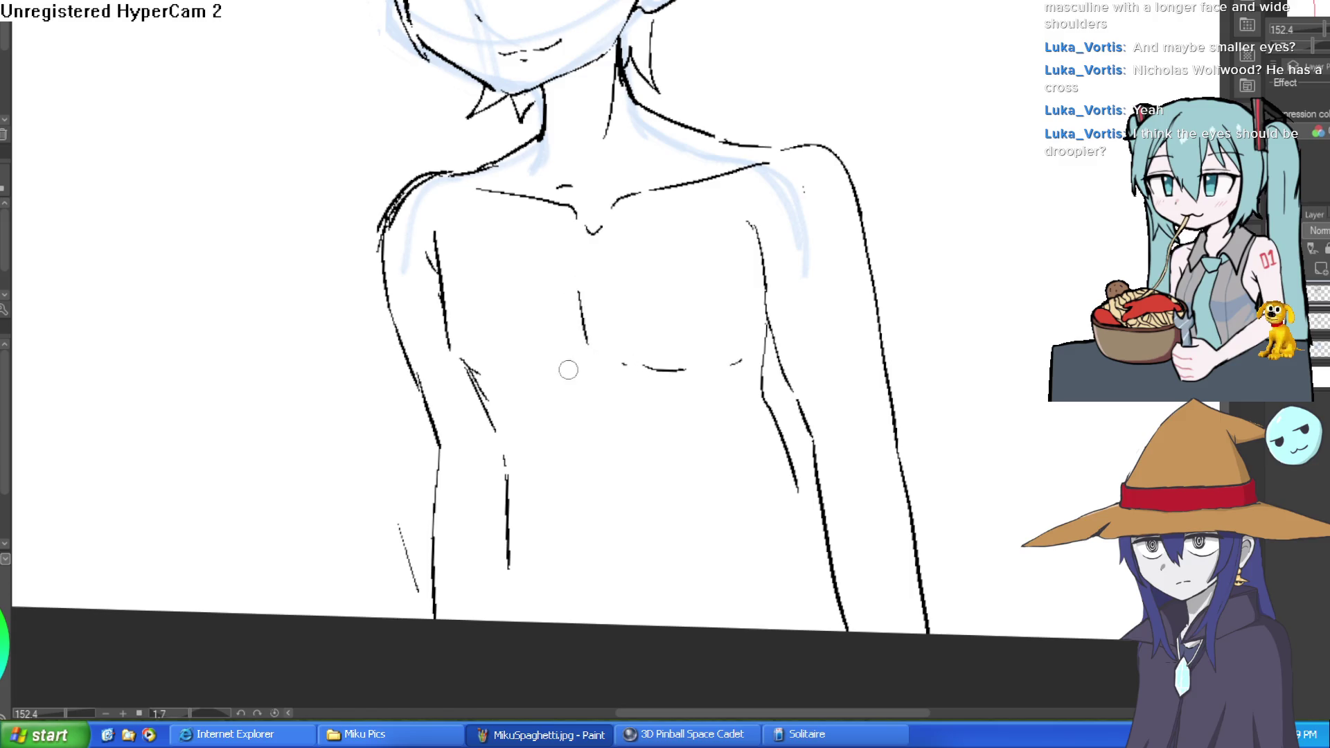
pyautogui.scroll(-3, 751, 326)
pyautogui.moveTo(751, 326)
pyautogui.mouseDown()
pyautogui.moveTo(771, 282)
pyautogui.moveTo(810, 252)
pyautogui.moveTo(783, 219)
pyautogui.moveTo(767, 231)
pyautogui.mouseUp()
pyautogui.scroll(4, 783, 219)
pyautogui.scroll(-2, 713, 178)
pyautogui.scroll(3, 653, 178)
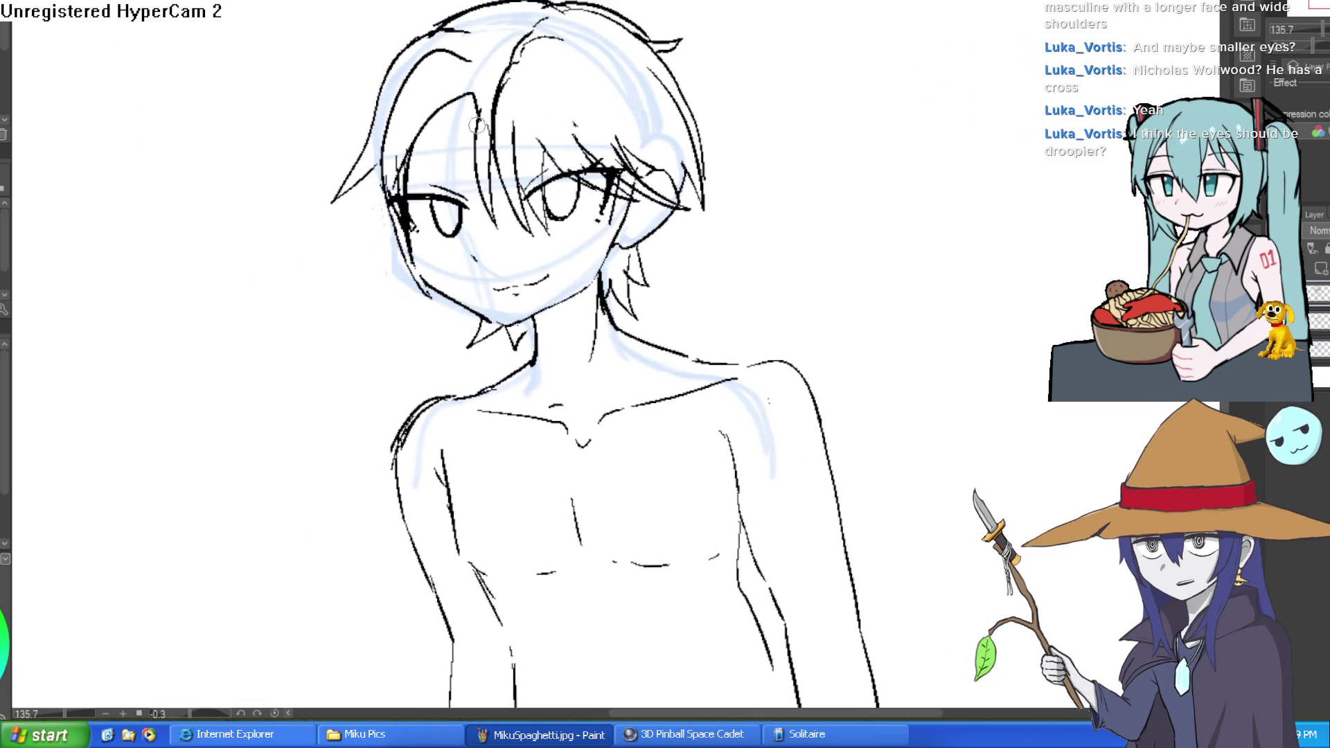
# Draw the brow lines, highlight loops inside both eyes, and a lower-lid line on the left eye.
pyautogui.scroll(3, 429, 160)
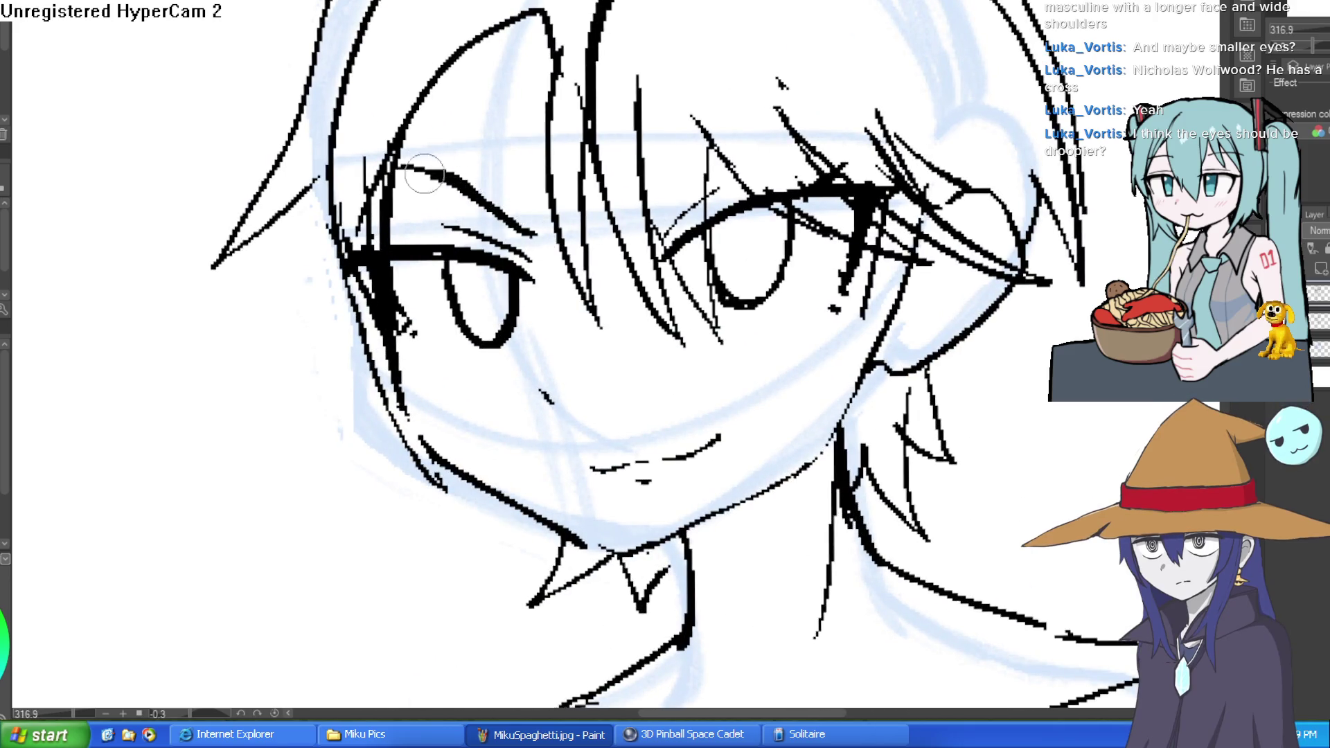
pyautogui.moveTo(661, 205)
pyautogui.mouseDown()
pyautogui.moveTo(866, 90)
pyautogui.moveTo(665, 180)
pyautogui.mouseUp()
pyautogui.moveTo(662, 198); pyautogui.dragTo(724, 160)
pyautogui.scroll(-5, 724, 159)
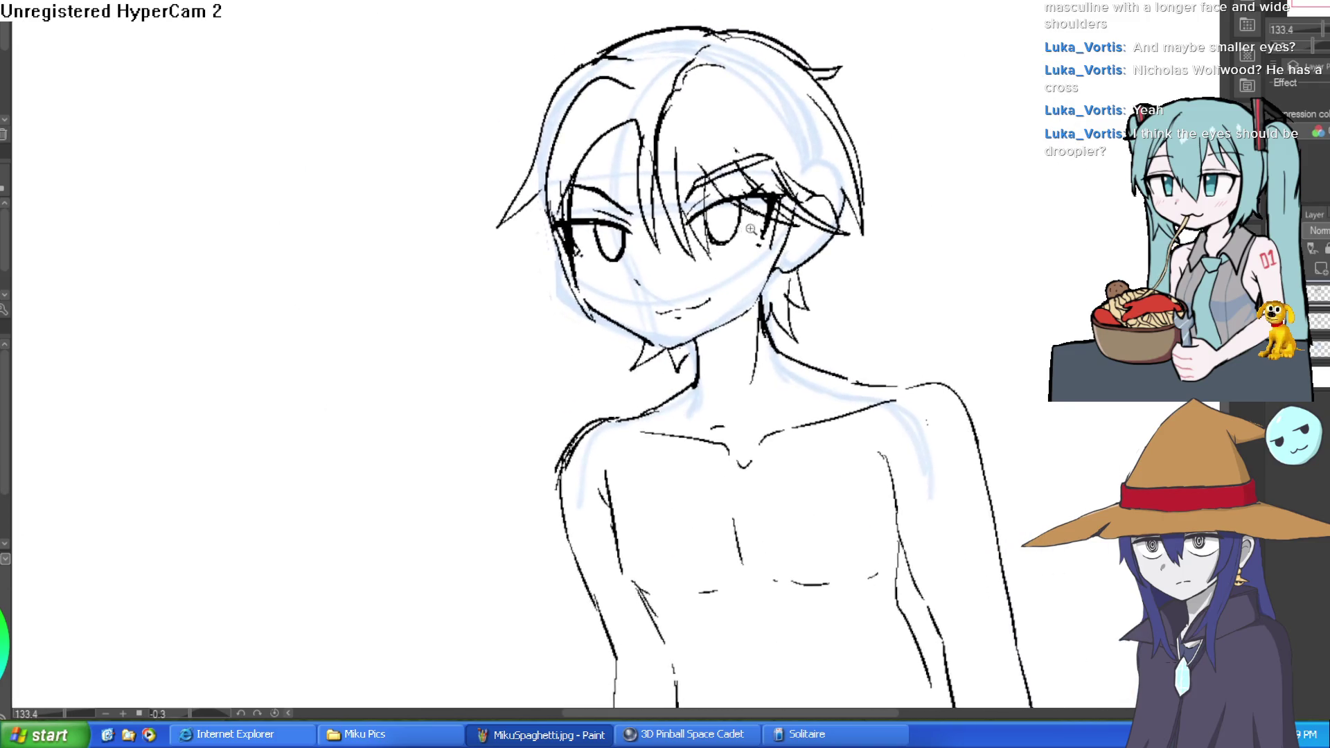
pyautogui.scroll(5, 731, 199)
pyautogui.moveTo(654, 199); pyautogui.dragTo(662, 186)
pyautogui.moveTo(367, 239)
pyautogui.mouseDown()
pyautogui.moveTo(377, 222)
pyautogui.moveTo(424, 260)
pyautogui.mouseUp()
# Fill both irises black with the Fill tool and shrink the right eye's highlight.
pyautogui.click(406, 246)
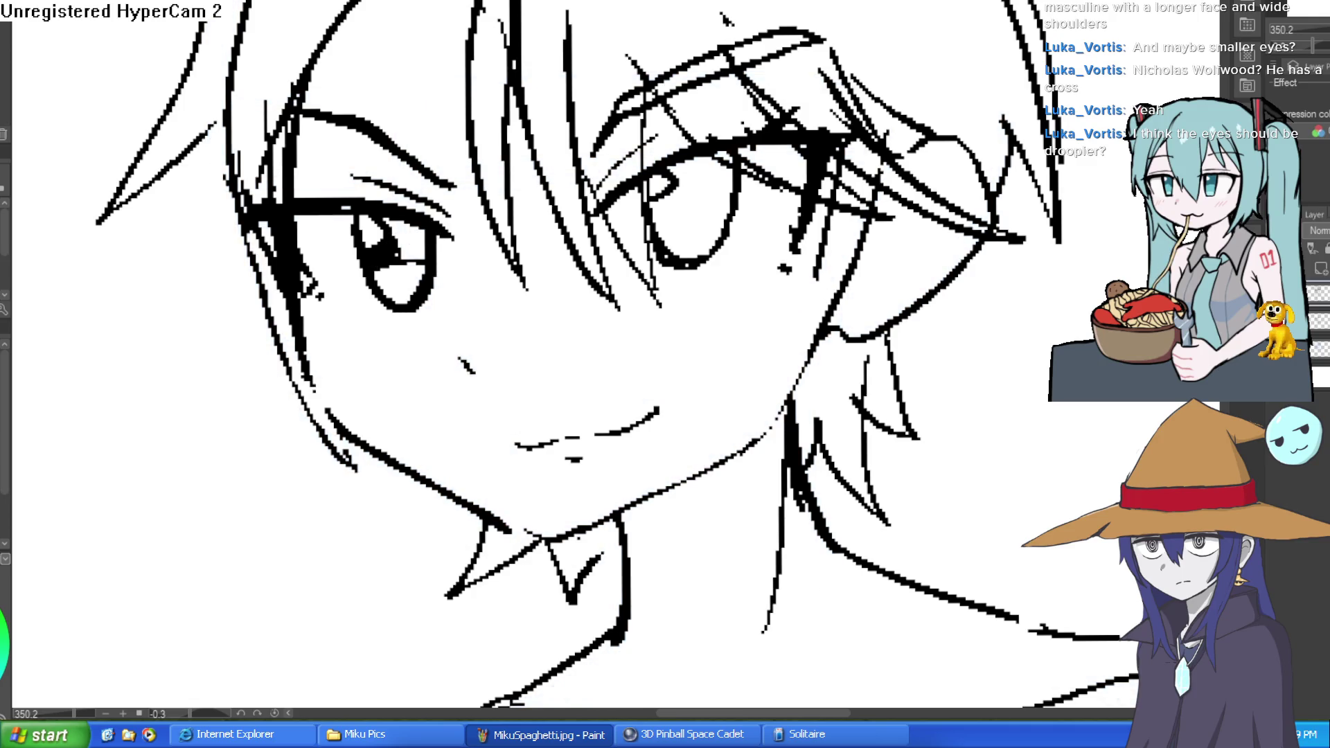
pyautogui.click(409, 225)
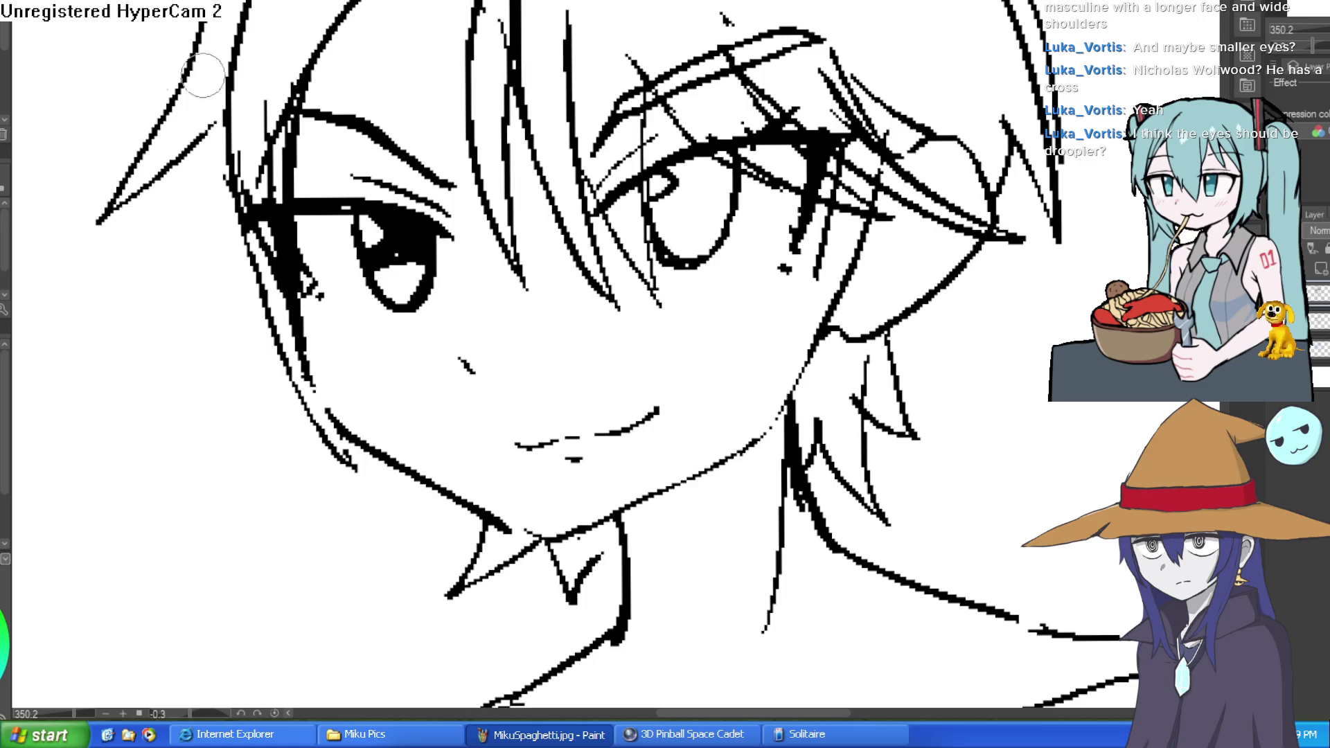
pyautogui.click(662, 226)
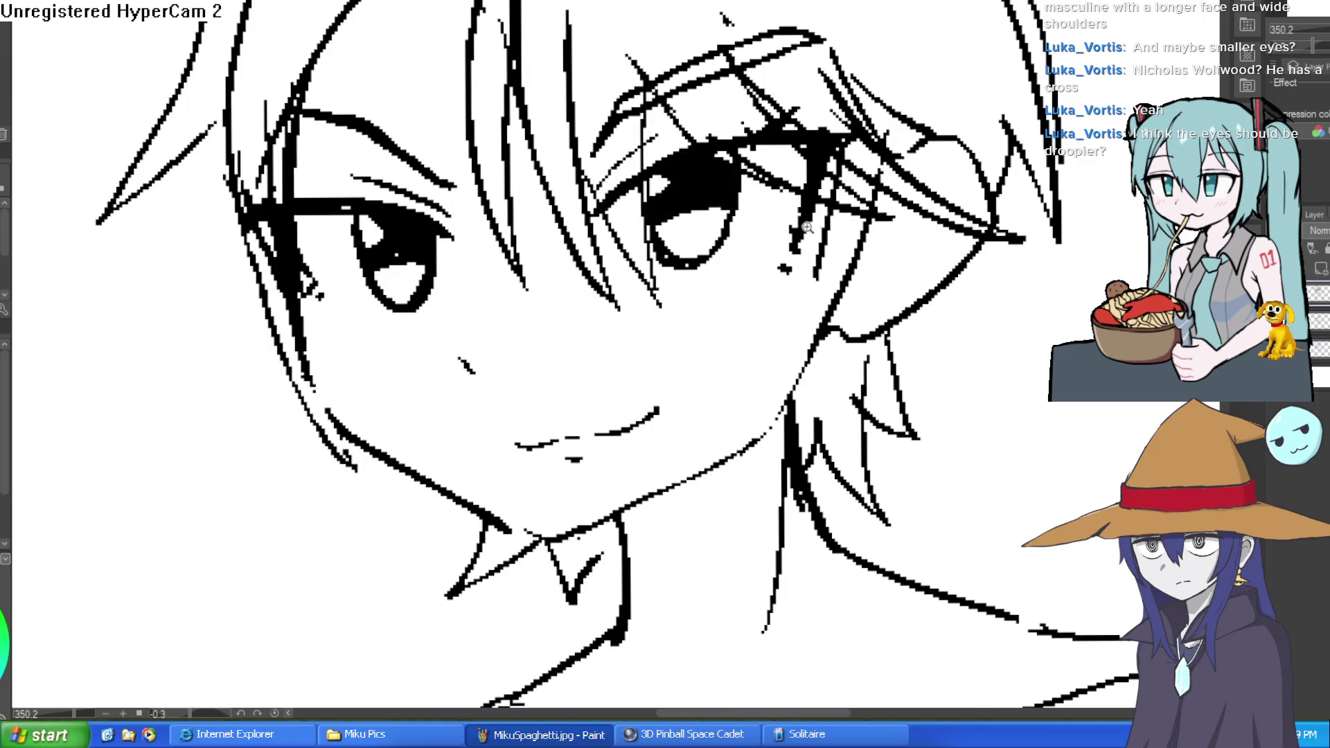
pyautogui.scroll(-4, 920, 291)
pyautogui.scroll(6, 647, 187)
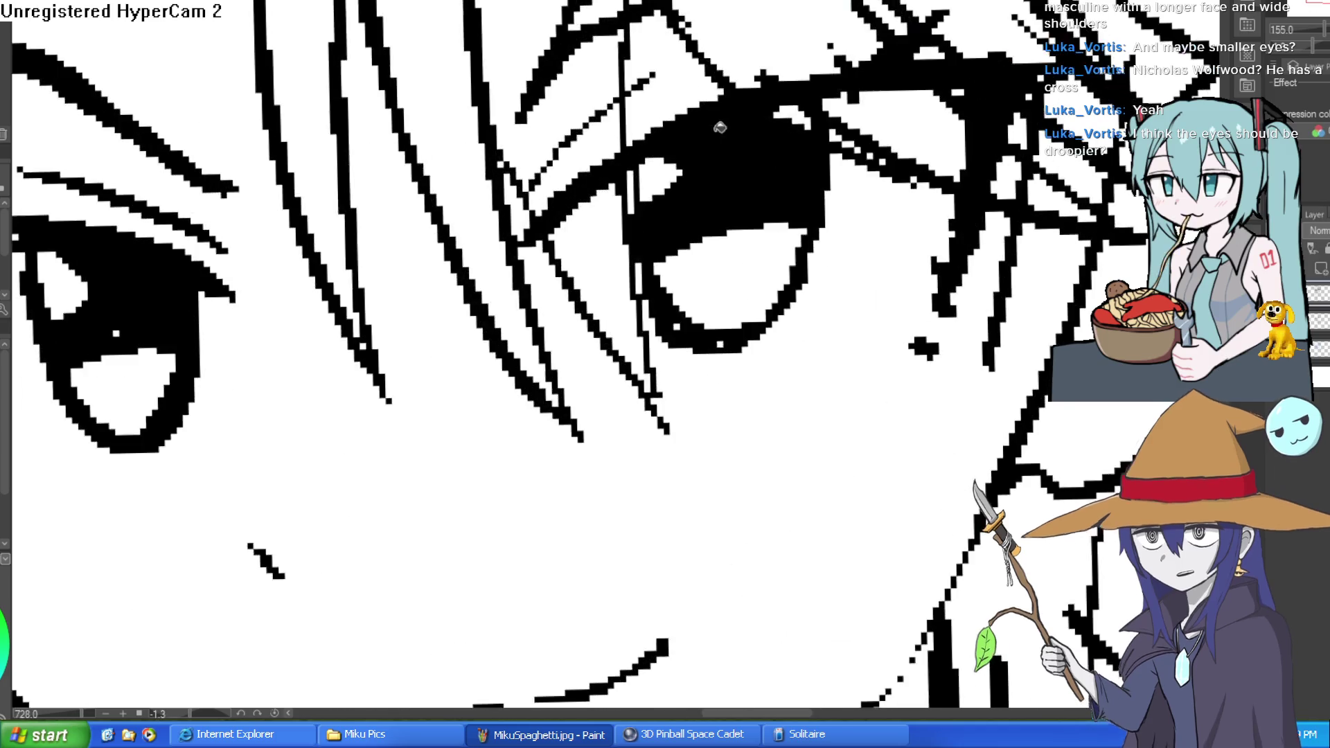
pyautogui.click(623, 194)
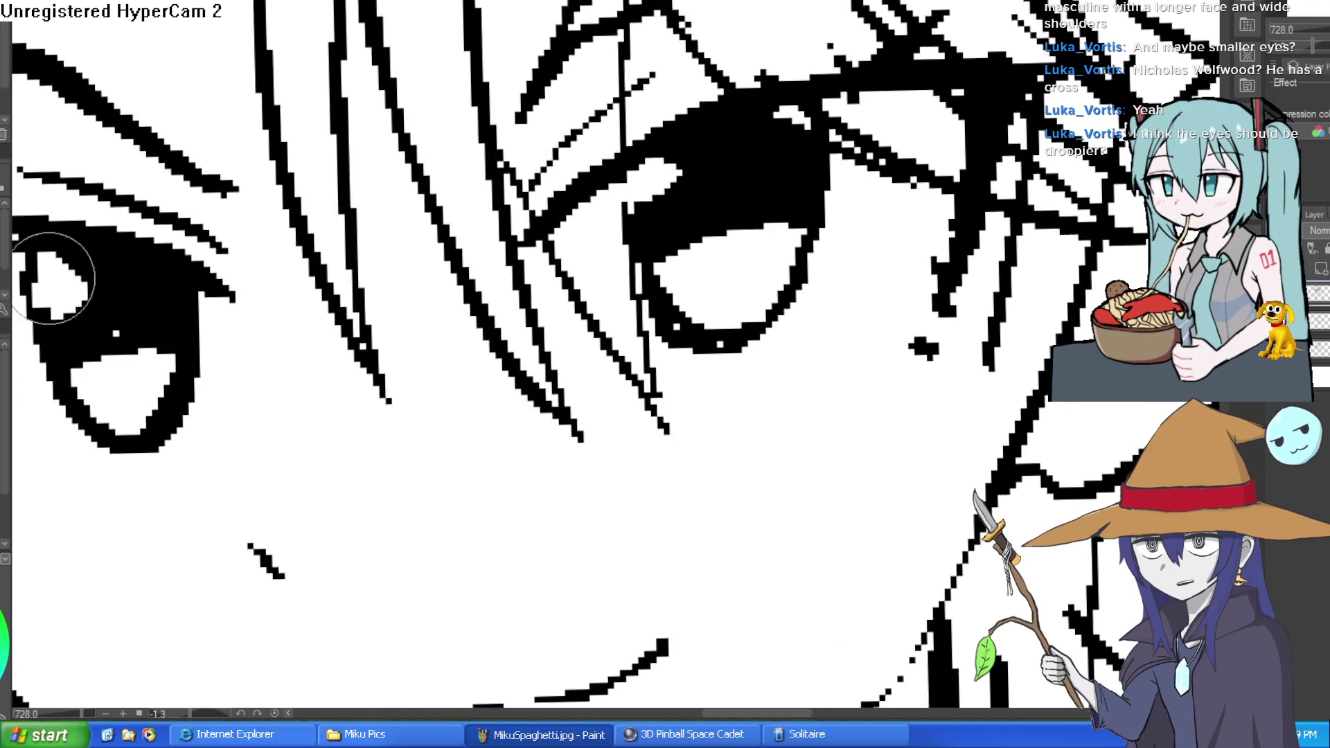
# Extend the nose line and add small lines at the eye corners.
pyautogui.scroll(-5, 235, 282)
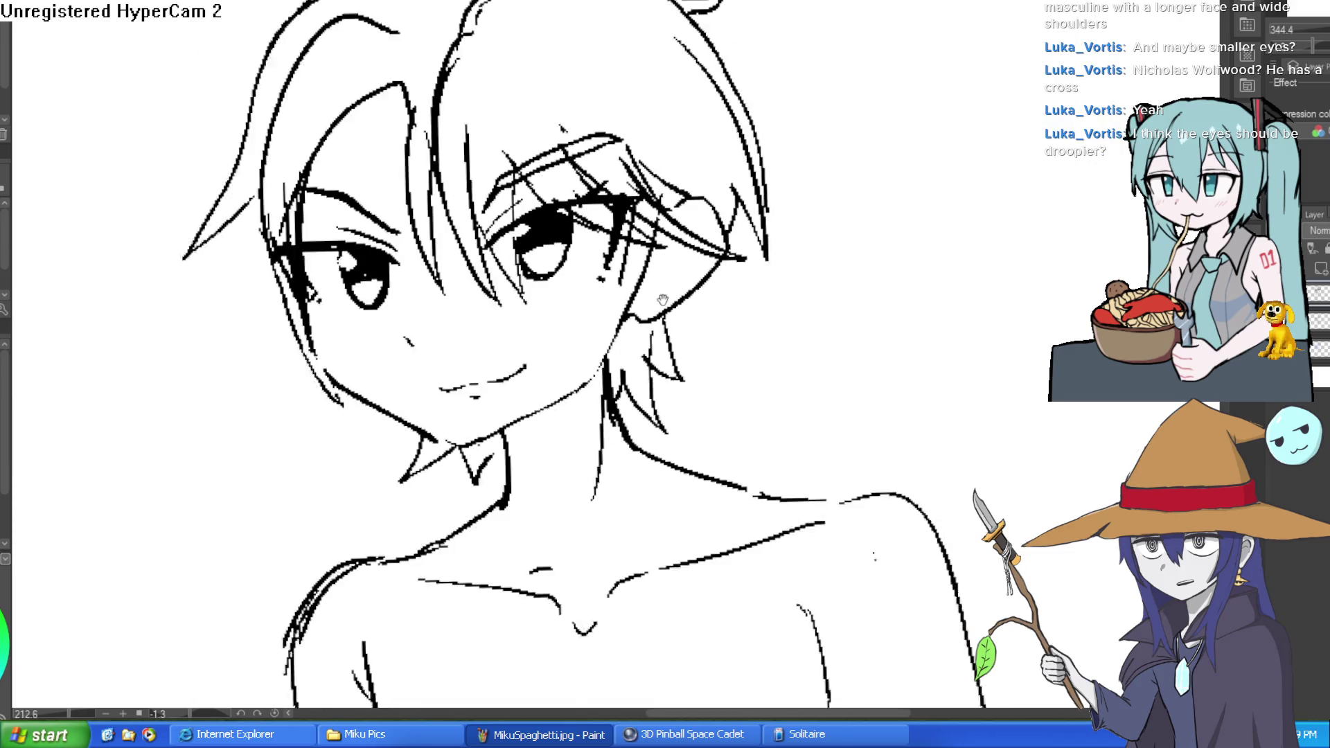
pyautogui.moveTo(730, 259); pyautogui.dragTo(711, 293)
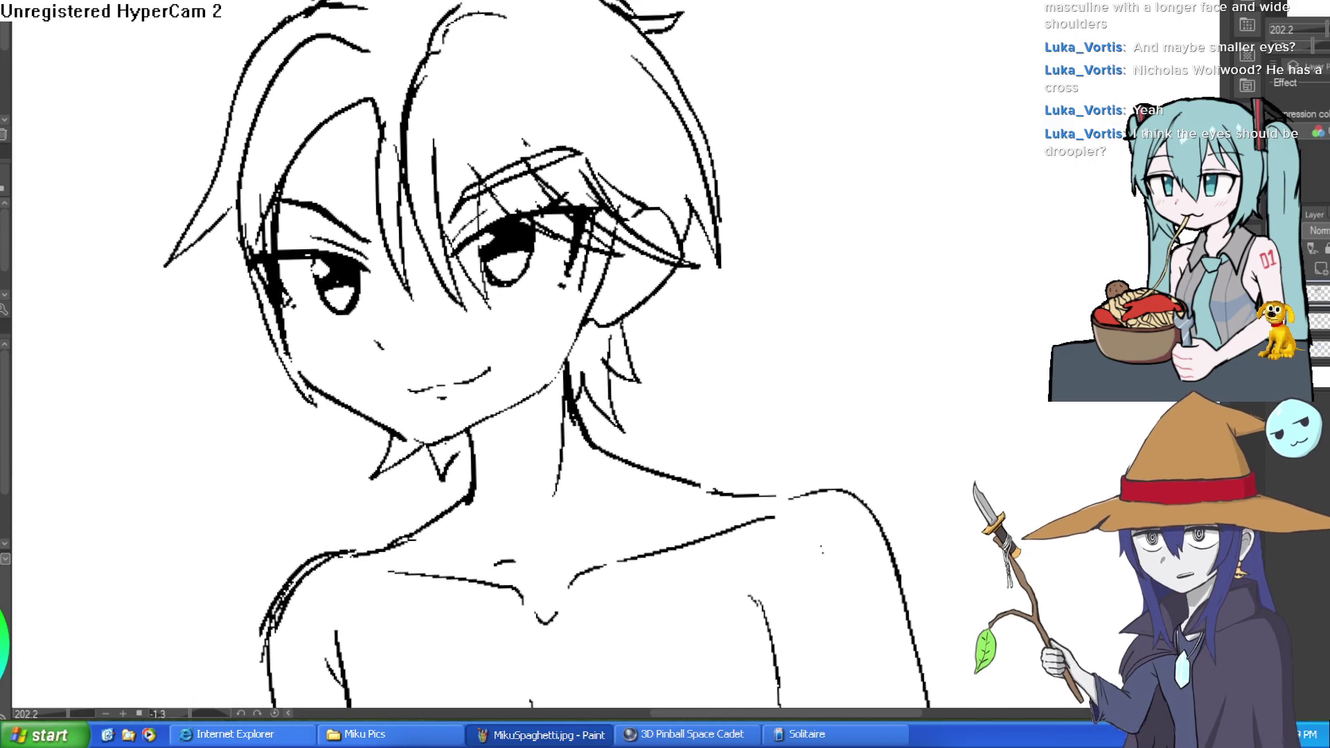
pyautogui.moveTo(416, 289); pyautogui.dragTo(422, 235)
pyautogui.scroll(3, 422, 235)
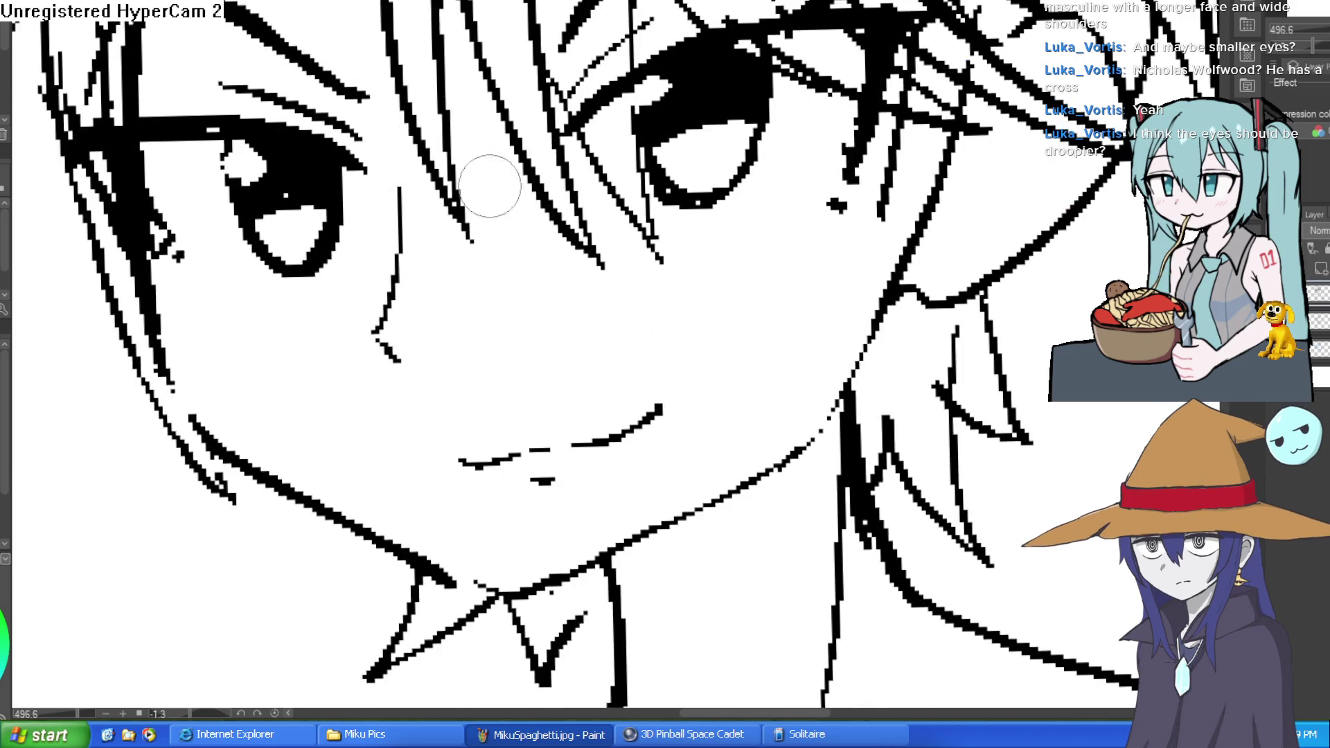
pyautogui.moveTo(389, 302)
pyautogui.mouseDown()
pyautogui.moveTo(374, 334)
pyautogui.moveTo(399, 360)
pyautogui.mouseUp()
pyautogui.moveTo(233, 278); pyautogui.dragTo(204, 264)
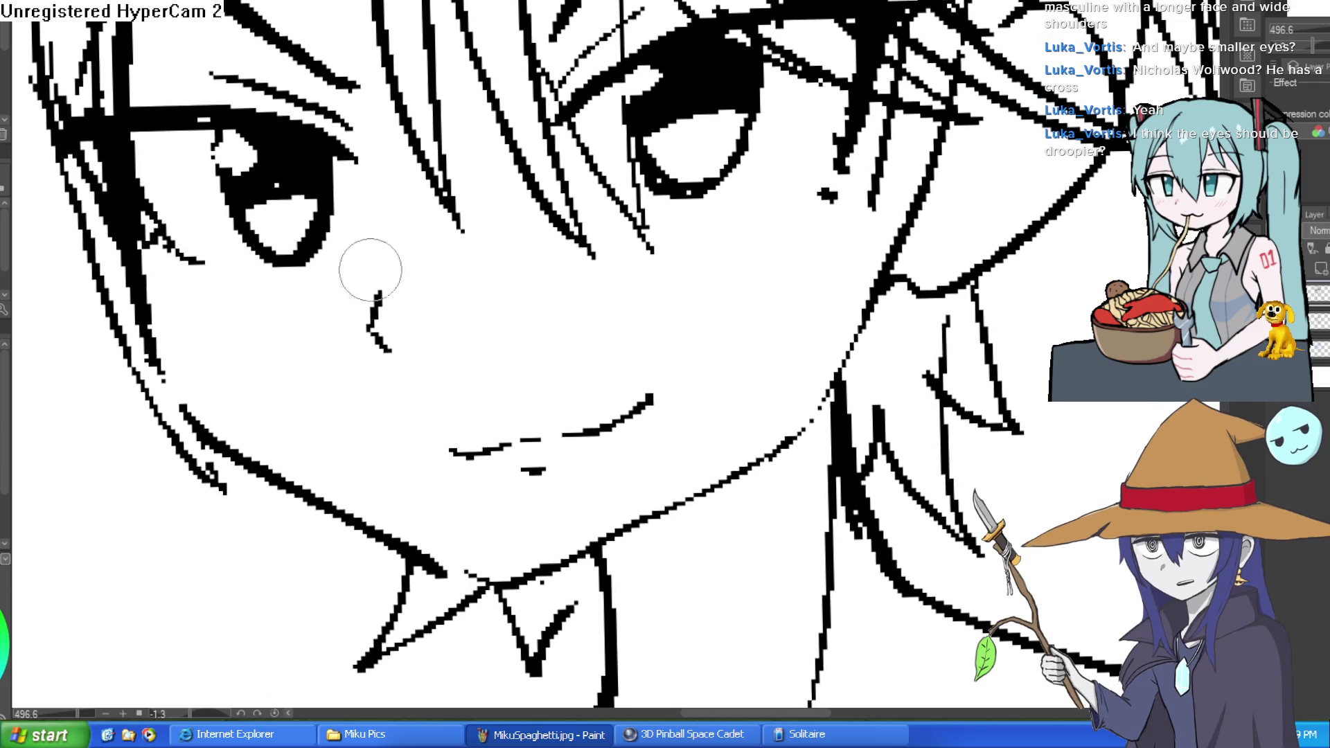
pyautogui.moveTo(841, 170); pyautogui.dragTo(789, 203)
pyautogui.scroll(-8, 878, 218)
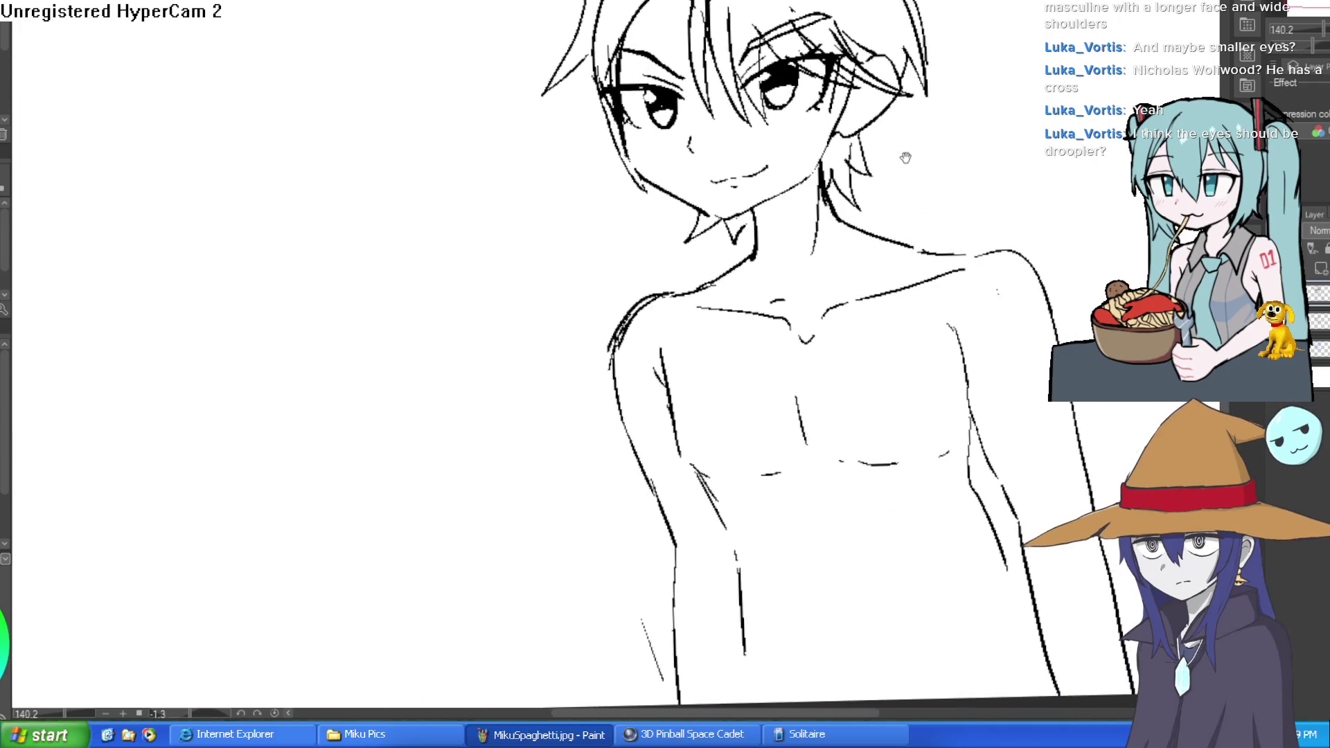
pyautogui.scroll(5, 785, 163)
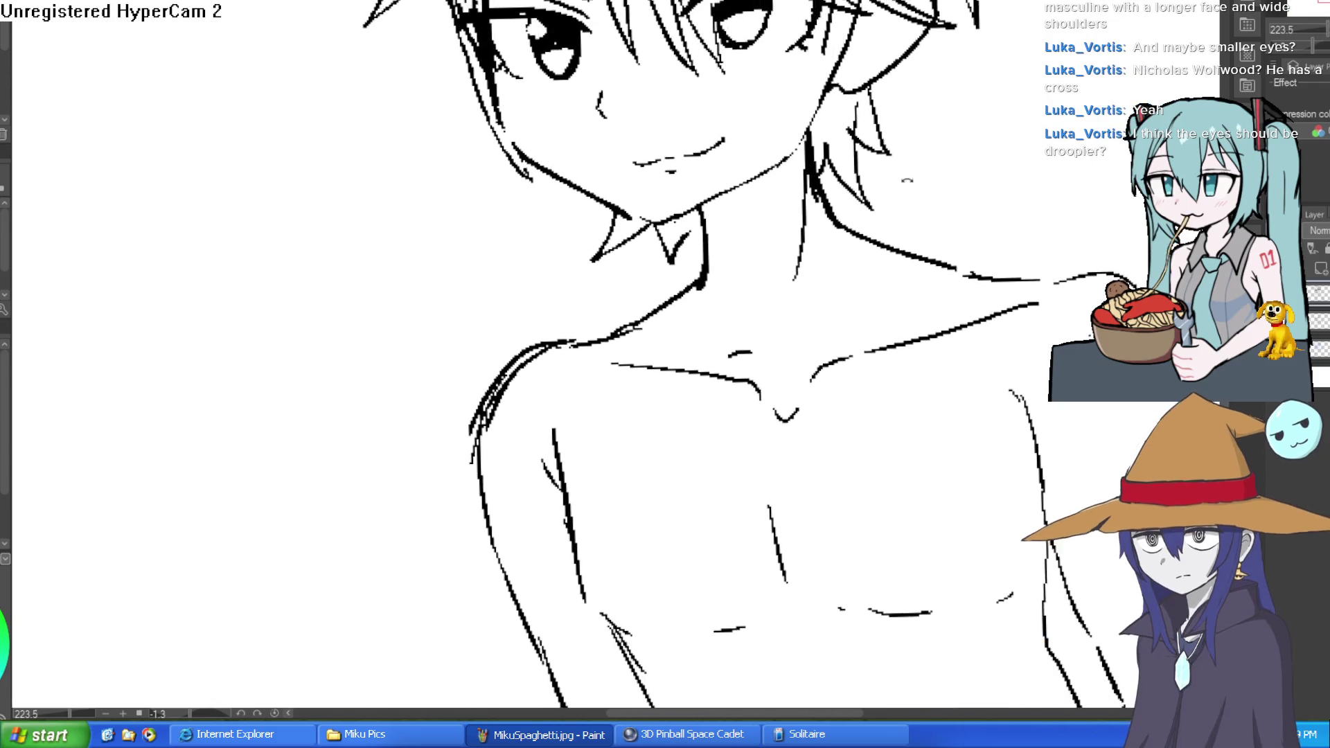
pyautogui.moveTo(693, 305); pyautogui.dragTo(682, 221)
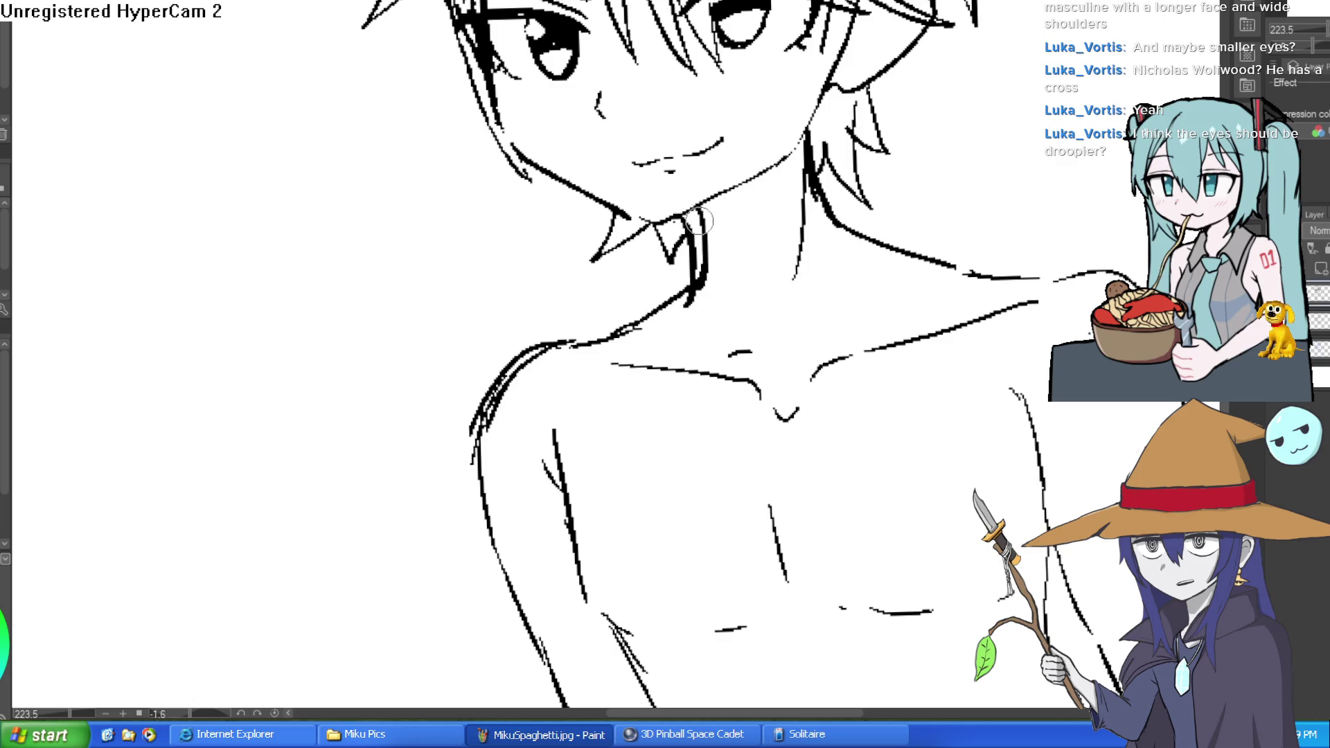
pyautogui.hotkey('ctrl', 'z')
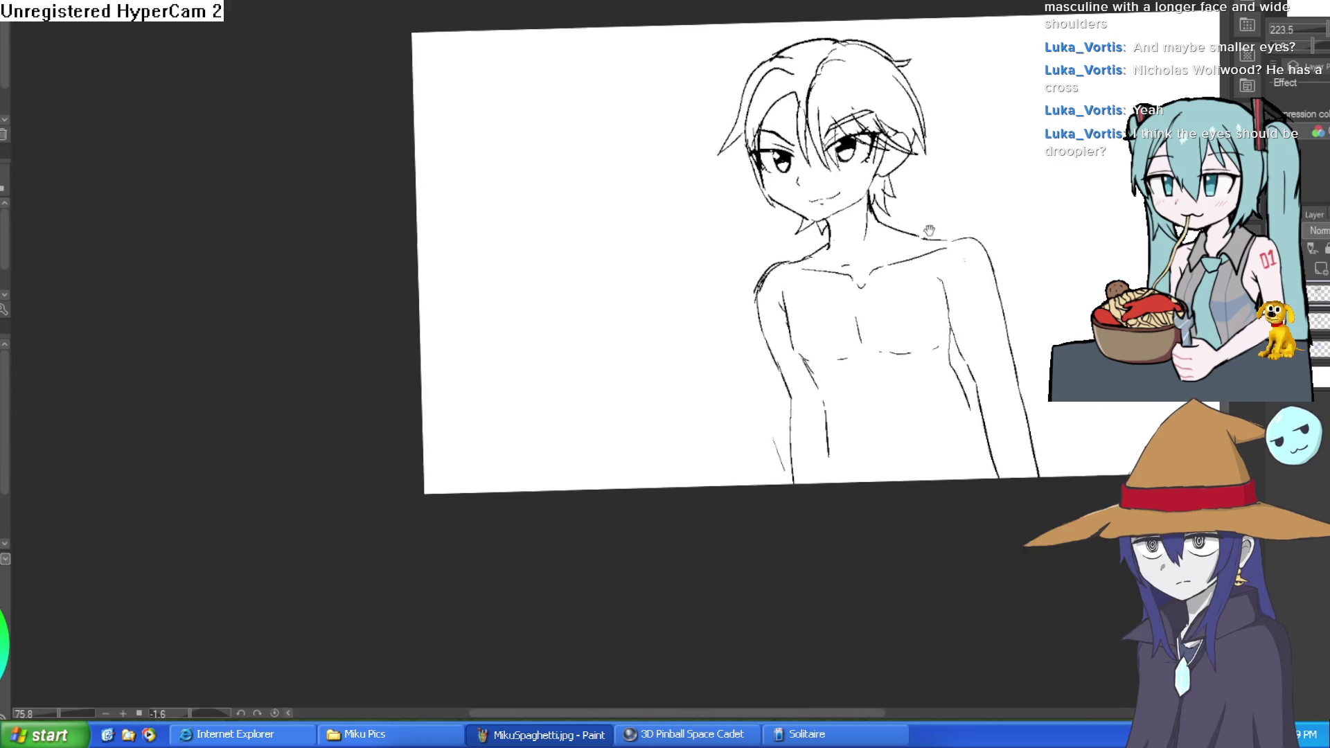
# Redraw the hair outline down the left side and add strokes along the left hair and cheek.
pyautogui.scroll(-5, 712, 245)
pyautogui.moveTo(842, 275); pyautogui.dragTo(401, 178)
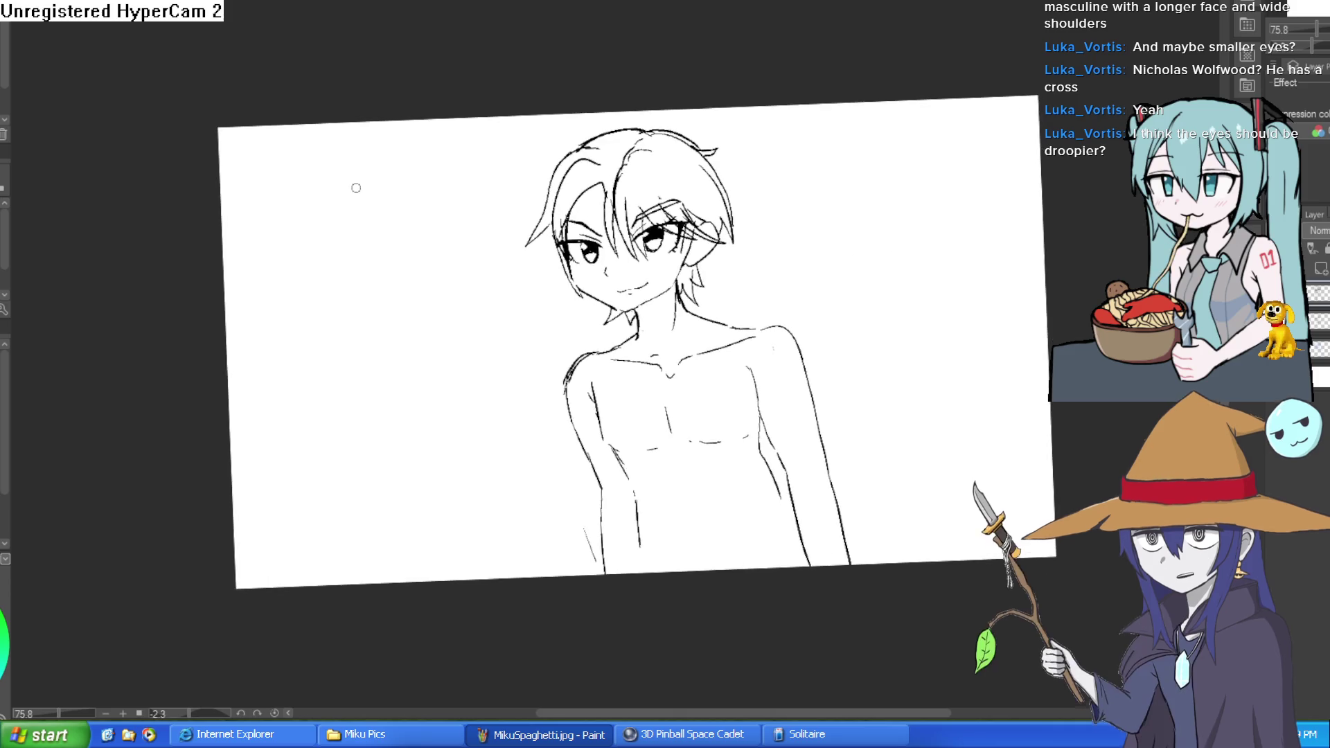
pyautogui.scroll(5, 656, 81)
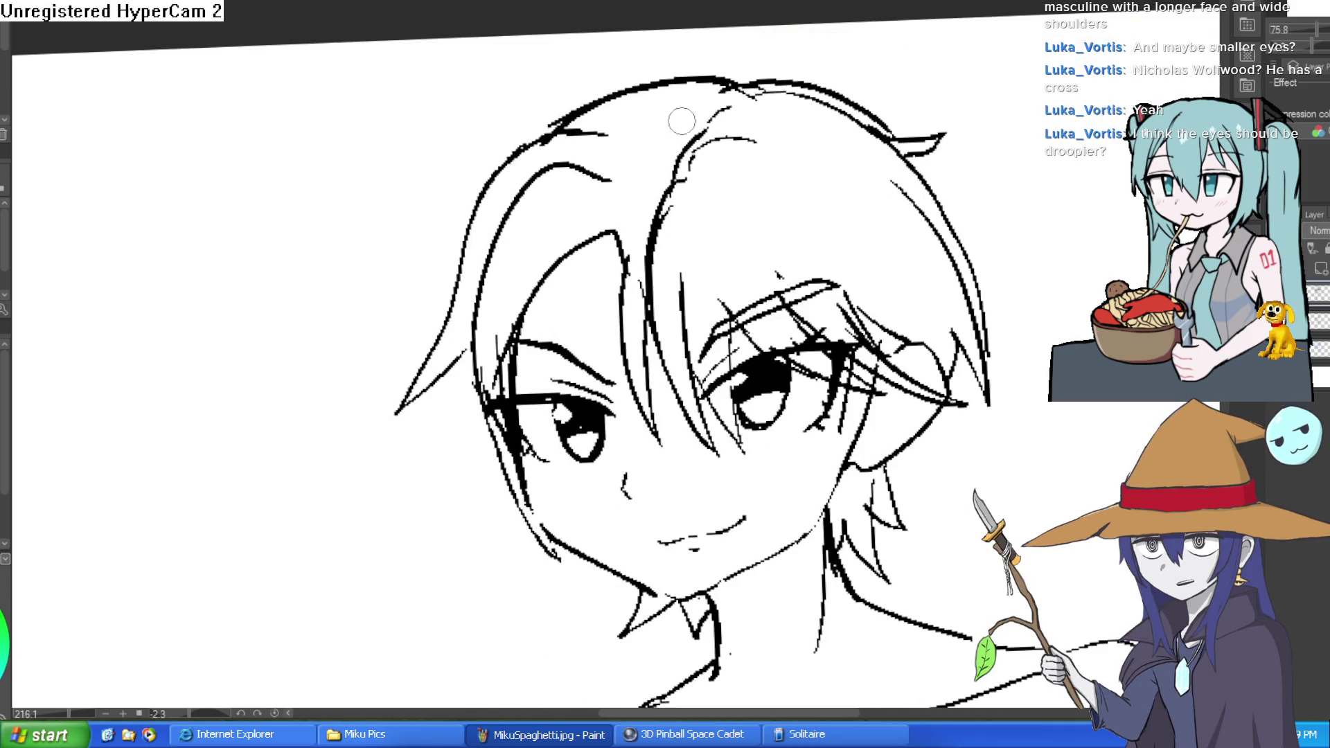
pyautogui.moveTo(704, 79)
pyautogui.mouseDown()
pyautogui.moveTo(507, 146)
pyautogui.moveTo(431, 347)
pyautogui.mouseUp()
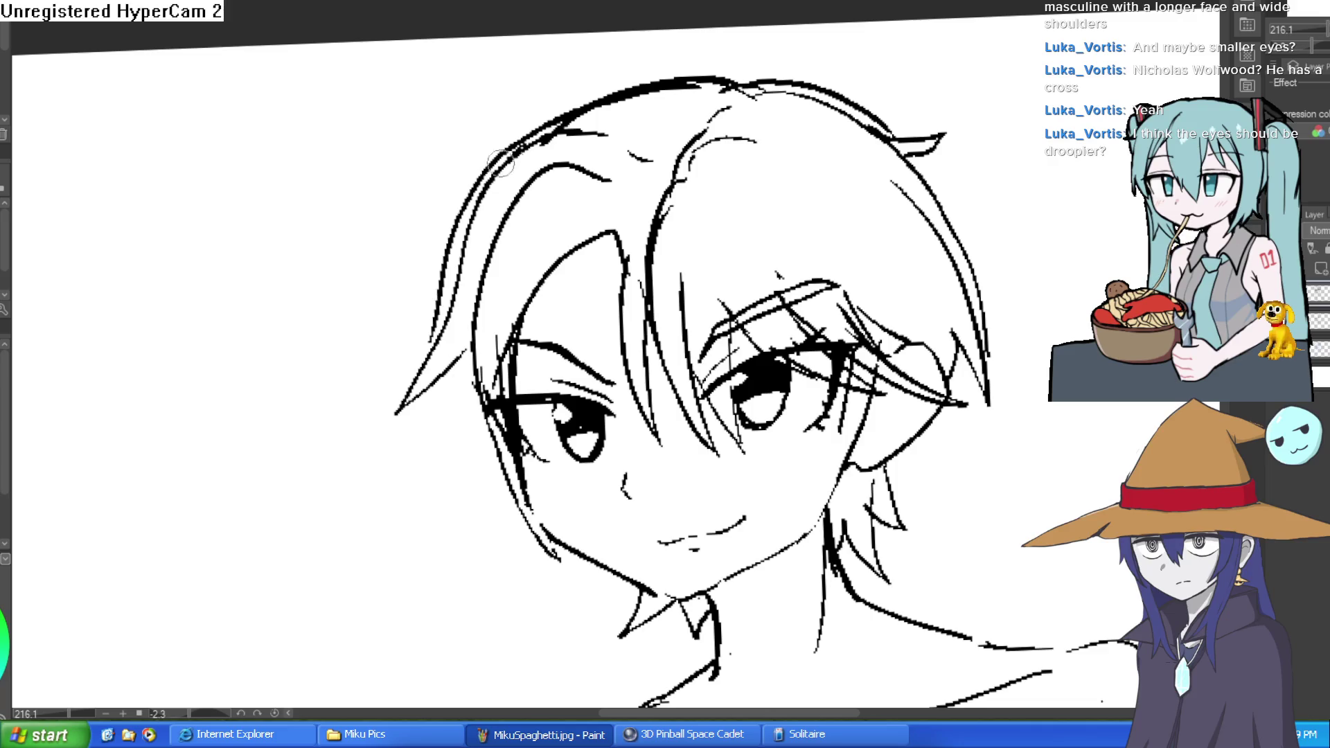
pyautogui.hotkey('ctrl', 'z')
pyautogui.hotkey('ctrl', 'z')
pyautogui.moveTo(668, 72)
pyautogui.mouseDown()
pyautogui.moveTo(493, 166)
pyautogui.moveTo(439, 340)
pyautogui.moveTo(388, 440)
pyautogui.mouseUp()
pyautogui.moveTo(696, 287)
pyautogui.mouseDown()
pyautogui.moveTo(658, 270)
pyautogui.moveTo(511, 263)
pyautogui.mouseUp()
pyautogui.moveTo(391, 202); pyautogui.dragTo(459, 435)
pyautogui.moveTo(461, 333); pyautogui.dragTo(438, 420)
pyautogui.moveTo(855, 239)
pyautogui.mouseDown()
pyautogui.moveTo(771, 190)
pyautogui.moveTo(676, 237)
pyautogui.mouseUp()
pyautogui.scroll(-4, 676, 226)
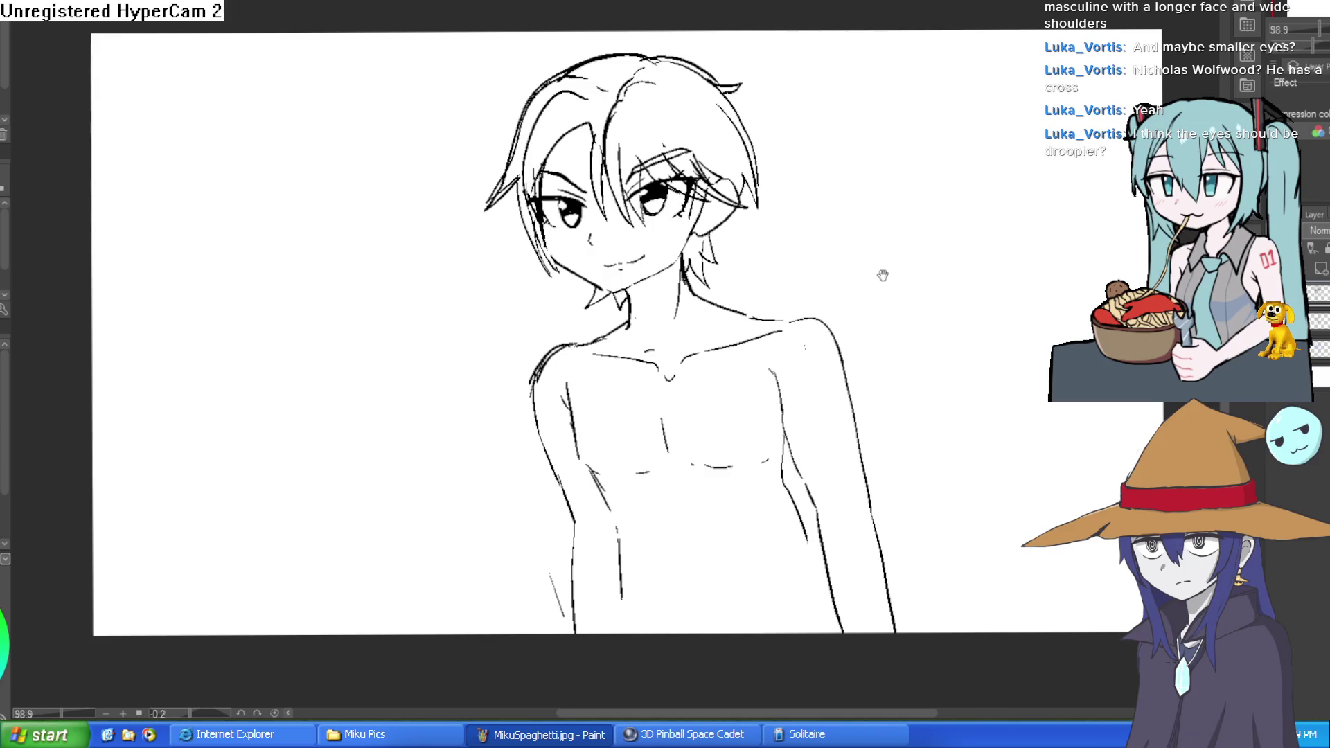
pyautogui.moveTo(981, 326); pyautogui.dragTo(942, 285)
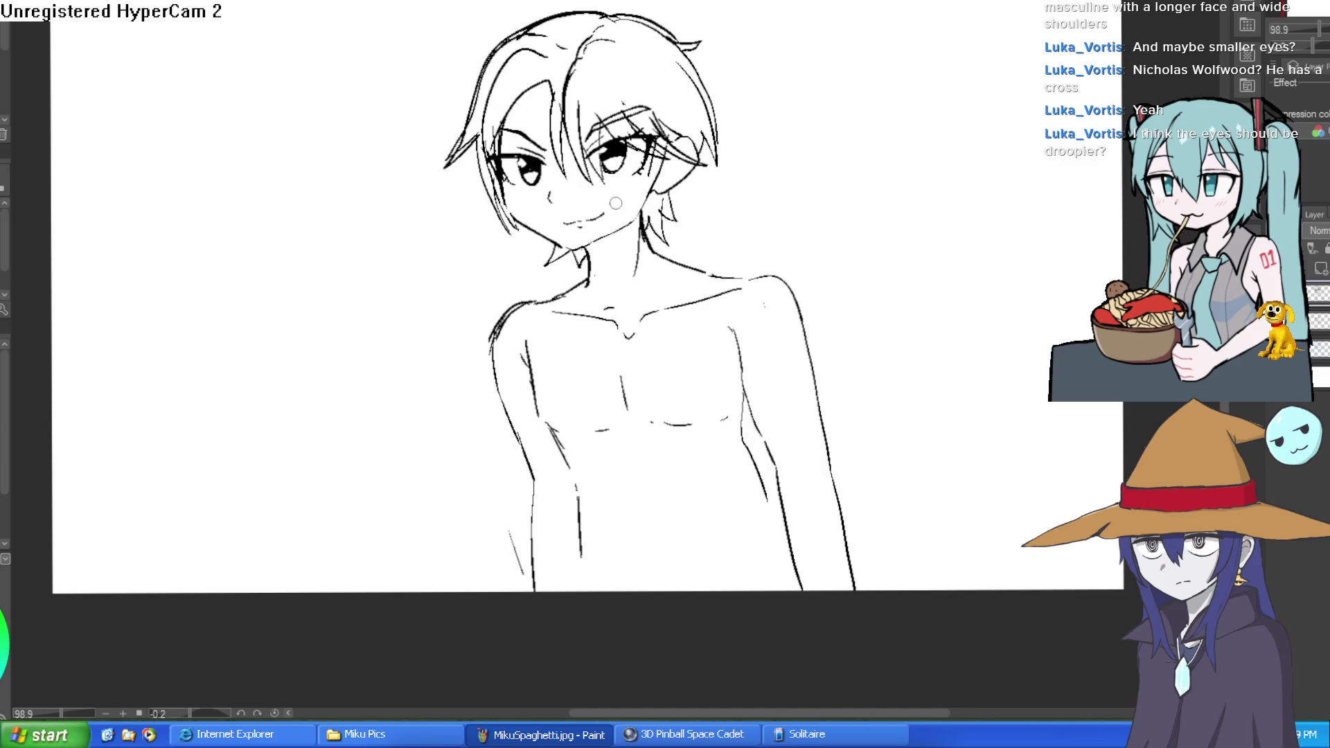
# Draw the neck line, erase a stray mark below the collar, and add a chest line.
pyautogui.scroll(5, 591, 184)
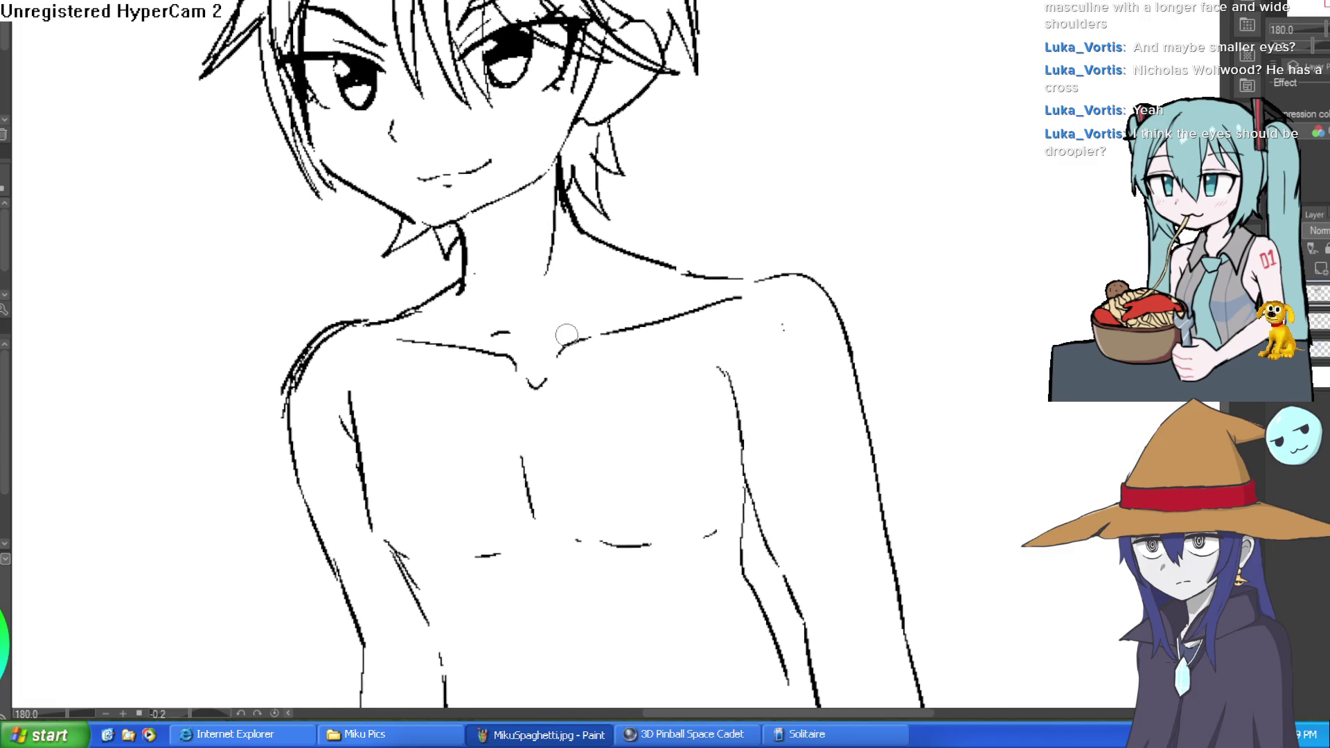
pyautogui.moveTo(545, 358)
pyautogui.mouseDown()
pyautogui.moveTo(576, 291)
pyautogui.moveTo(586, 221)
pyautogui.moveTo(692, 303)
pyautogui.moveTo(609, 309)
pyautogui.moveTo(605, 347)
pyautogui.moveTo(550, 368)
pyautogui.moveTo(573, 347)
pyautogui.moveTo(721, 303)
pyautogui.moveTo(636, 324)
pyautogui.mouseUp()
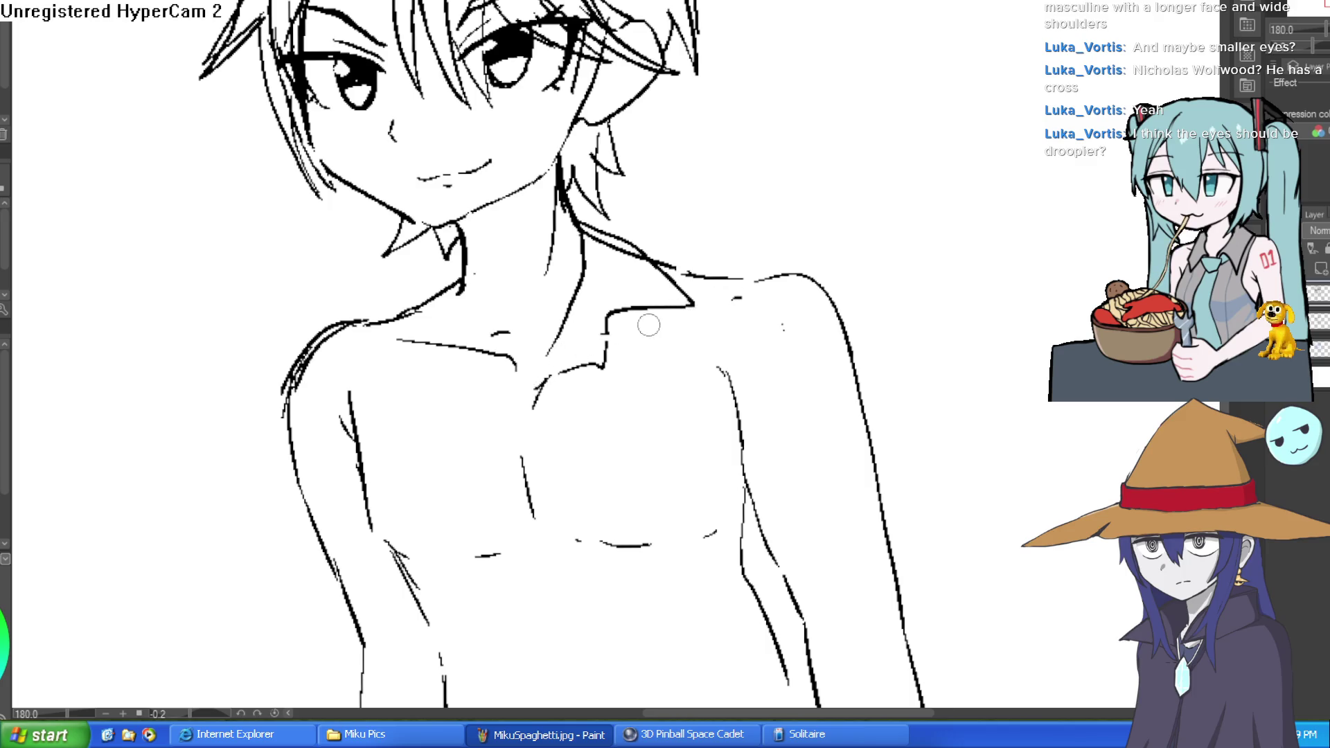
pyautogui.moveTo(493, 350)
pyautogui.mouseDown()
pyautogui.moveTo(511, 367)
pyautogui.moveTo(455, 347)
pyautogui.moveTo(426, 312)
pyautogui.moveTo(288, 393)
pyautogui.moveTo(265, 389)
pyautogui.mouseUp()
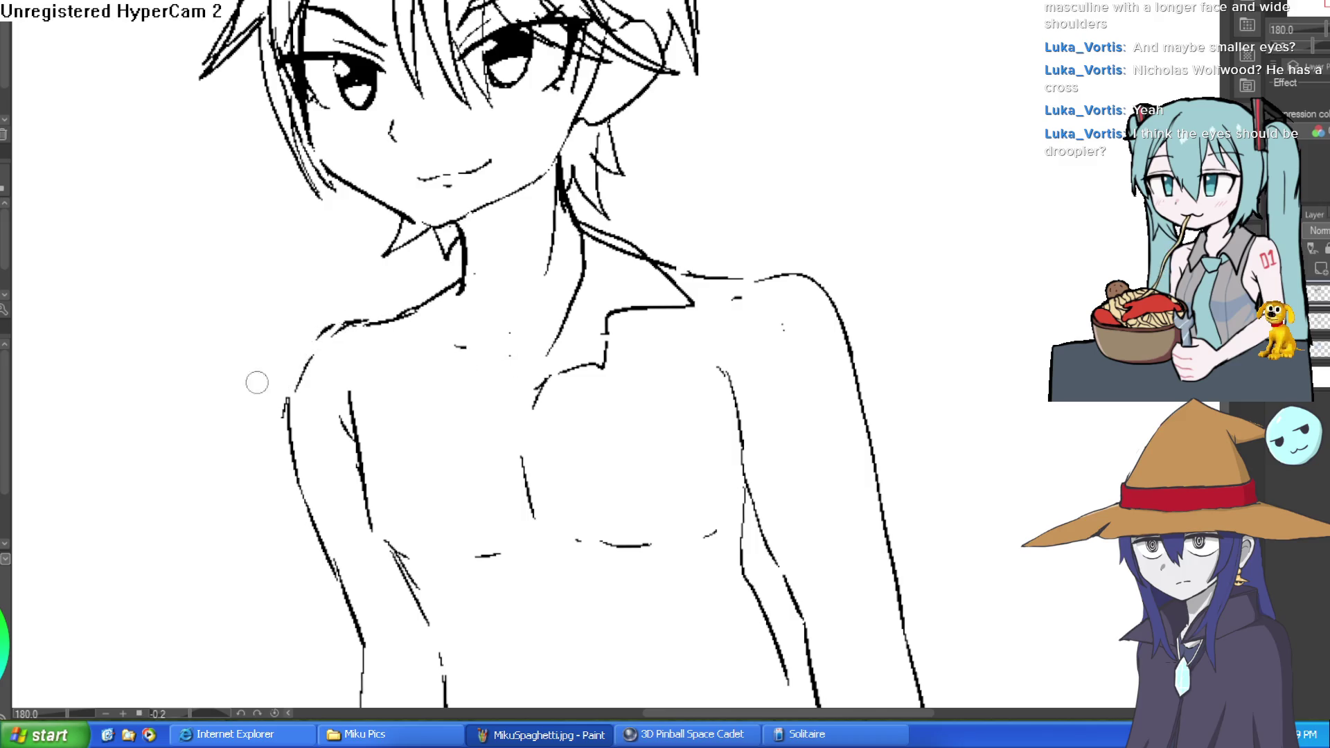
pyautogui.moveTo(524, 291)
pyautogui.mouseDown()
pyautogui.moveTo(507, 232)
pyautogui.moveTo(476, 291)
pyautogui.moveTo(475, 564)
pyautogui.moveTo(538, 433)
pyautogui.moveTo(537, 335)
pyautogui.mouseUp()
pyautogui.moveTo(464, 423)
pyautogui.mouseDown()
pyautogui.moveTo(464, 562)
pyautogui.moveTo(690, 490)
pyautogui.mouseUp()
pyautogui.hotkey('ctrl', 'z')
pyautogui.hotkey('ctrl', 'z')
# Ink the lower torso line, inner elbow, right shoulder, torso side, and short sleeve edge.
pyautogui.moveTo(482, 565)
pyautogui.mouseDown()
pyautogui.moveTo(591, 543)
pyautogui.moveTo(689, 443)
pyautogui.moveTo(682, 424)
pyautogui.moveTo(790, 261)
pyautogui.moveTo(802, 311)
pyautogui.mouseUp()
pyautogui.moveTo(671, 454); pyautogui.dragTo(699, 513)
pyautogui.moveTo(802, 395); pyautogui.dragTo(737, 376)
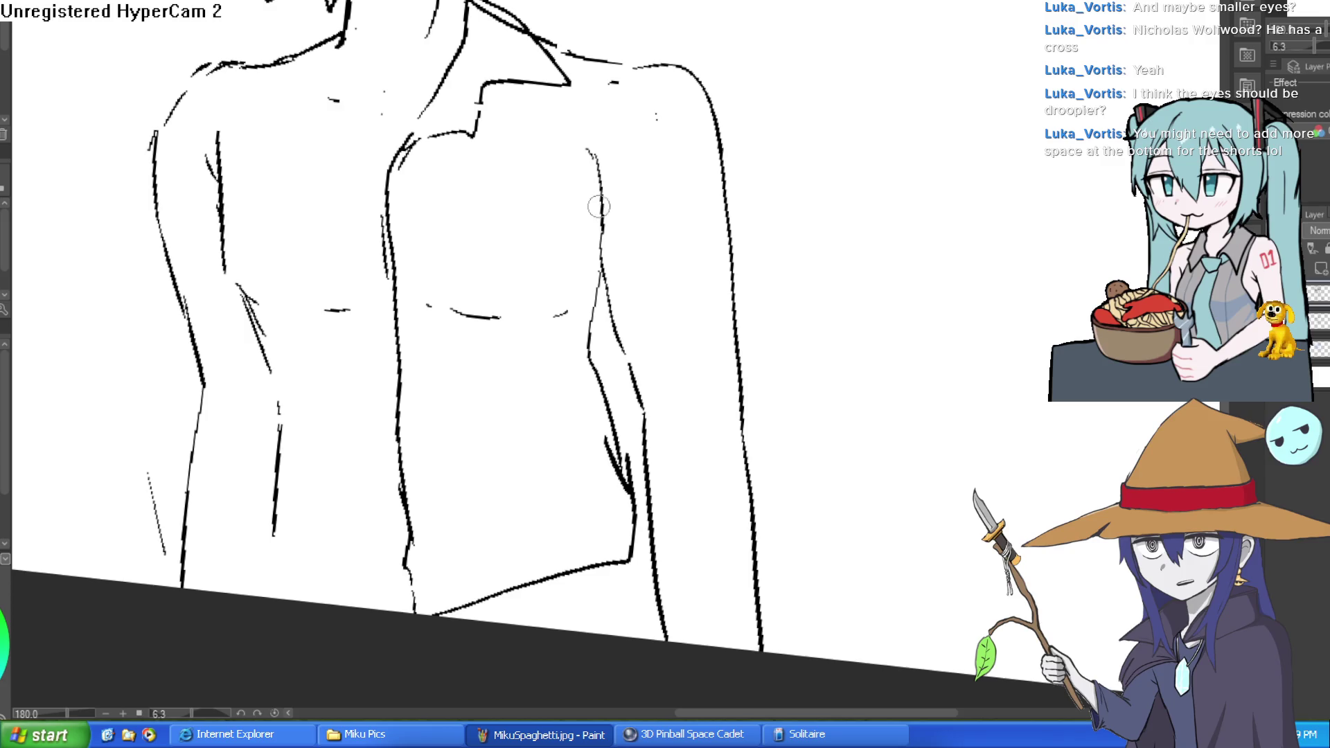
pyautogui.moveTo(589, 153); pyautogui.dragTo(624, 59)
pyautogui.moveTo(593, 163)
pyautogui.mouseDown()
pyautogui.moveTo(582, 302)
pyautogui.moveTo(778, 315)
pyautogui.moveTo(717, 135)
pyautogui.moveTo(665, 61)
pyautogui.mouseUp()
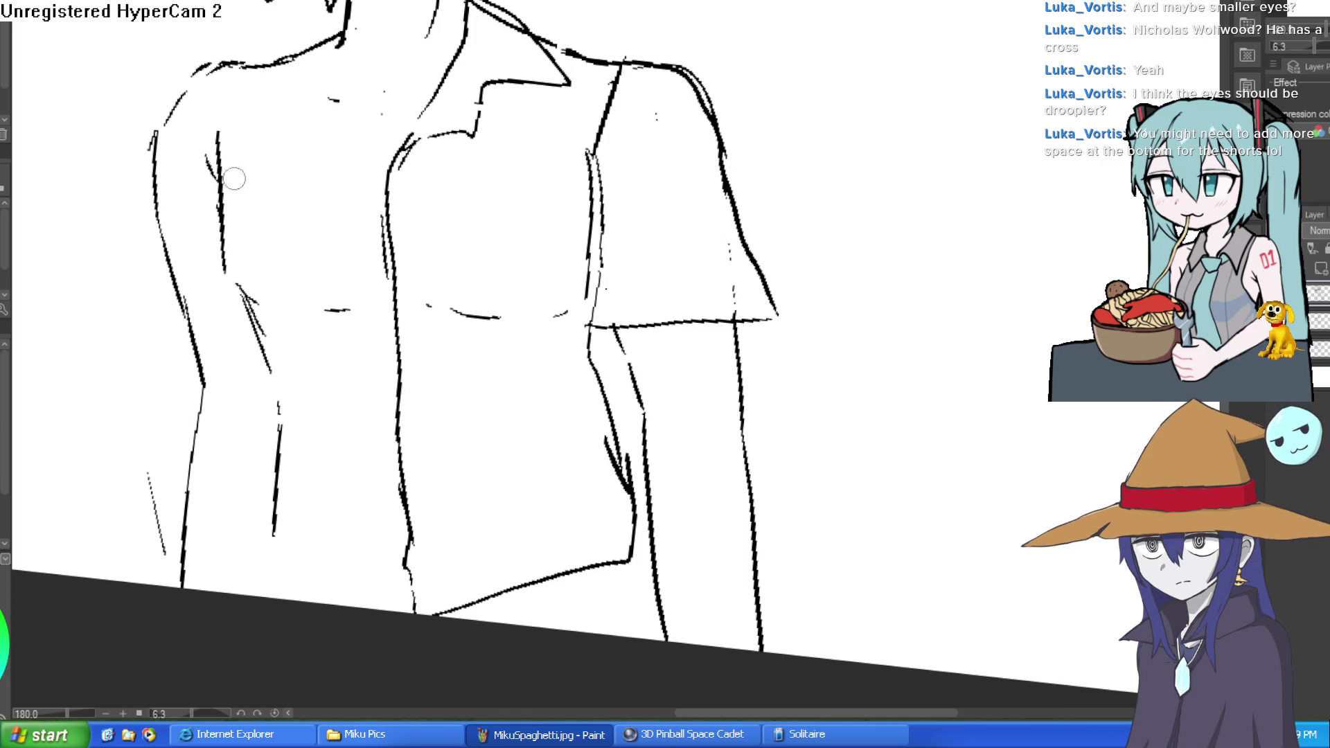
pyautogui.moveTo(724, 154); pyautogui.dragTo(684, 274)
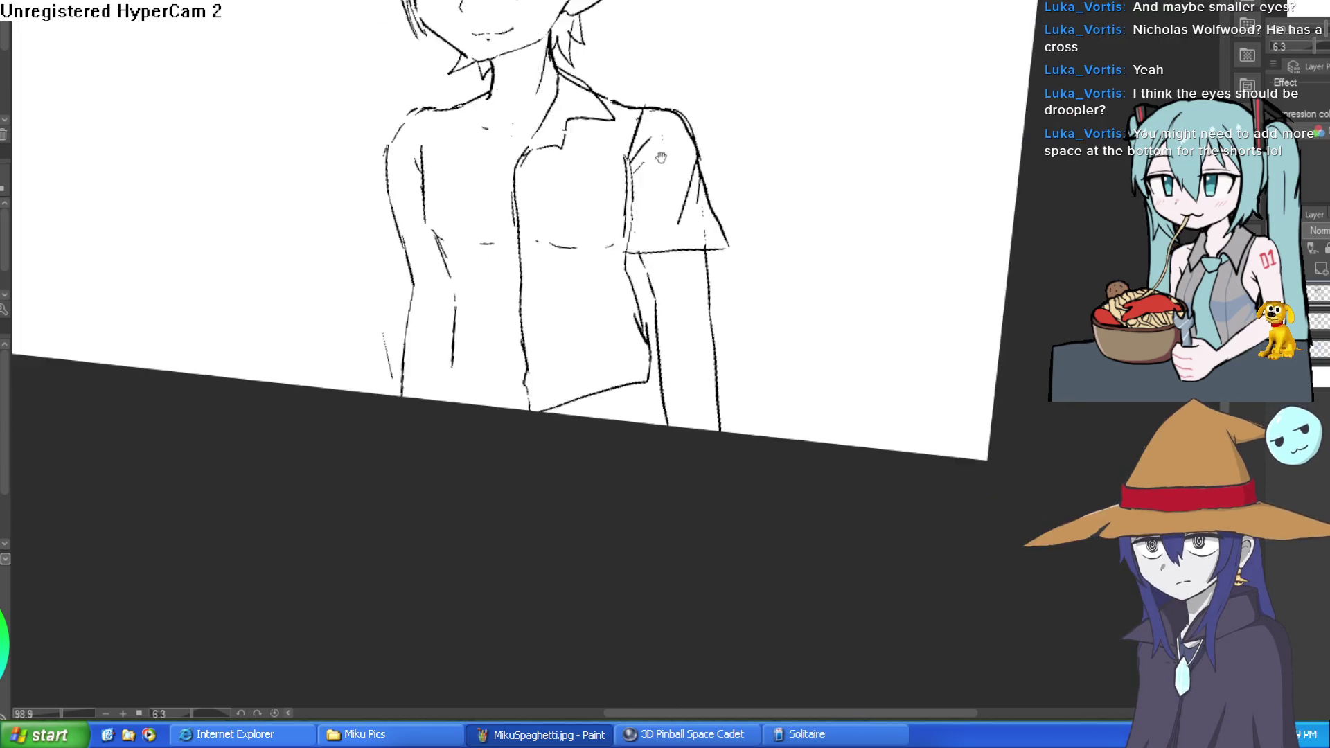
# Ink the open collar's left edge and inner lines, undoing a stray shoulder stroke.
pyautogui.scroll(-4, 738, 334)
pyautogui.moveTo(738, 334); pyautogui.dragTo(751, 264)
pyautogui.scroll(5, 721, 249)
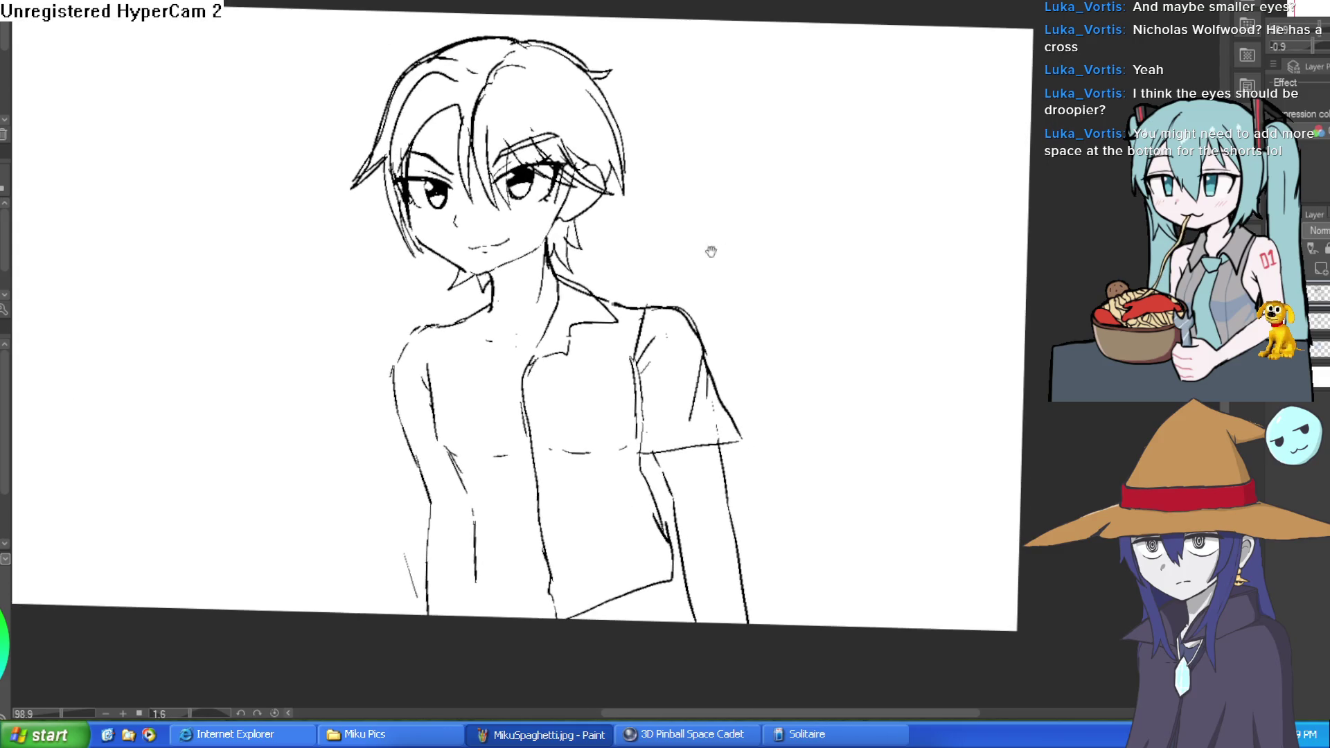
pyautogui.moveTo(513, 437); pyautogui.dragTo(508, 395)
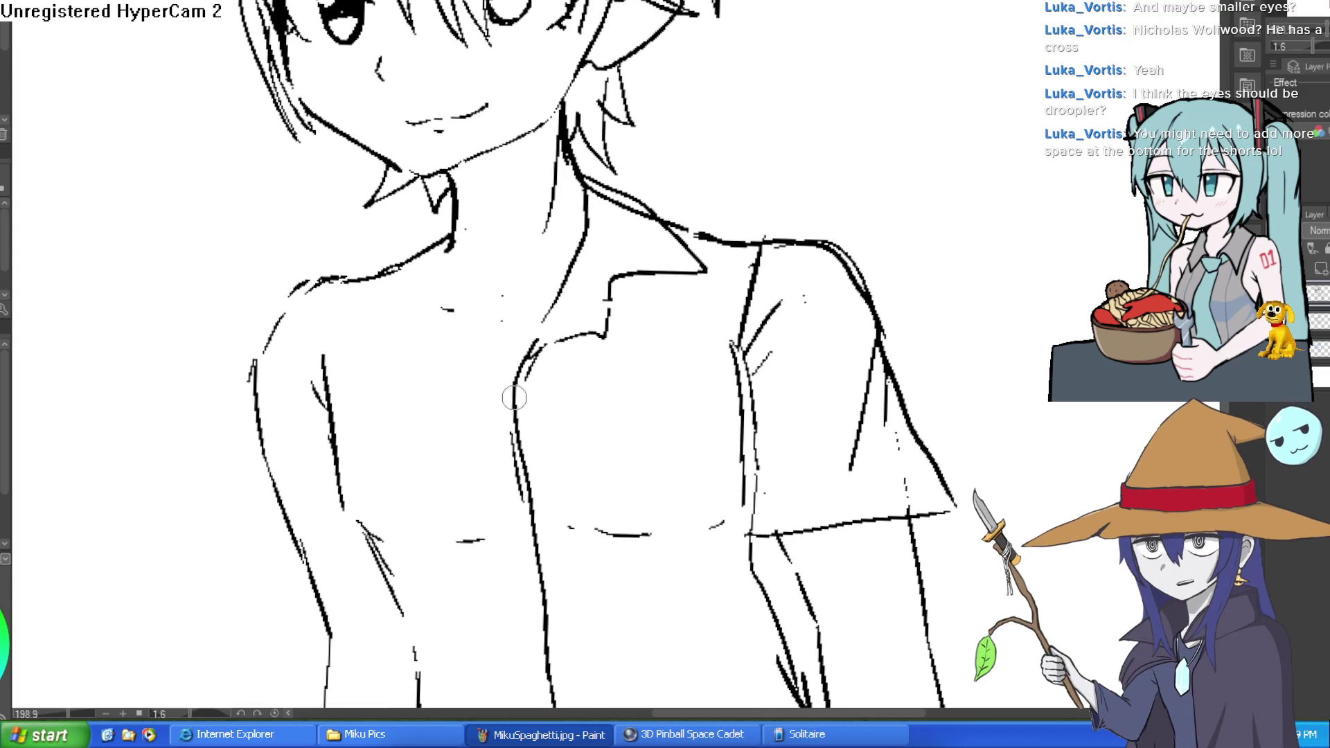
pyautogui.moveTo(475, 334)
pyautogui.mouseDown()
pyautogui.moveTo(517, 388)
pyautogui.moveTo(493, 389)
pyautogui.moveTo(435, 339)
pyautogui.moveTo(499, 353)
pyautogui.mouseUp()
pyautogui.moveTo(438, 281)
pyautogui.mouseDown()
pyautogui.moveTo(457, 236)
pyautogui.moveTo(390, 273)
pyautogui.moveTo(357, 370)
pyautogui.moveTo(443, 360)
pyautogui.moveTo(450, 229)
pyautogui.mouseUp()
pyautogui.hotkey('ctrl', 'z')
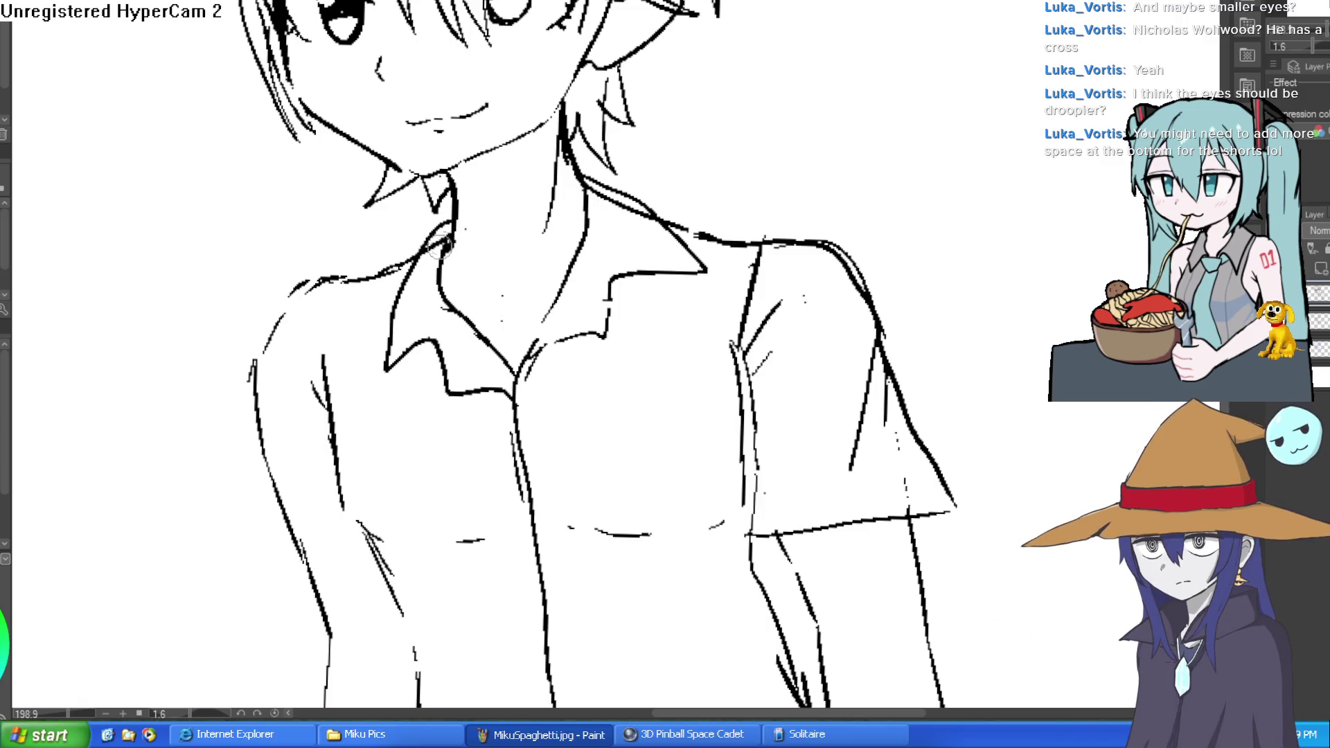
# Ink the shirt's left shoulder and arm outline with short strokes along the shoulder seam.
pyautogui.scroll(-3, 485, 291)
pyautogui.moveTo(510, 452)
pyautogui.mouseDown()
pyautogui.moveTo(510, 335)
pyautogui.moveTo(539, 321)
pyautogui.mouseUp()
pyautogui.scroll(5, 559, 348)
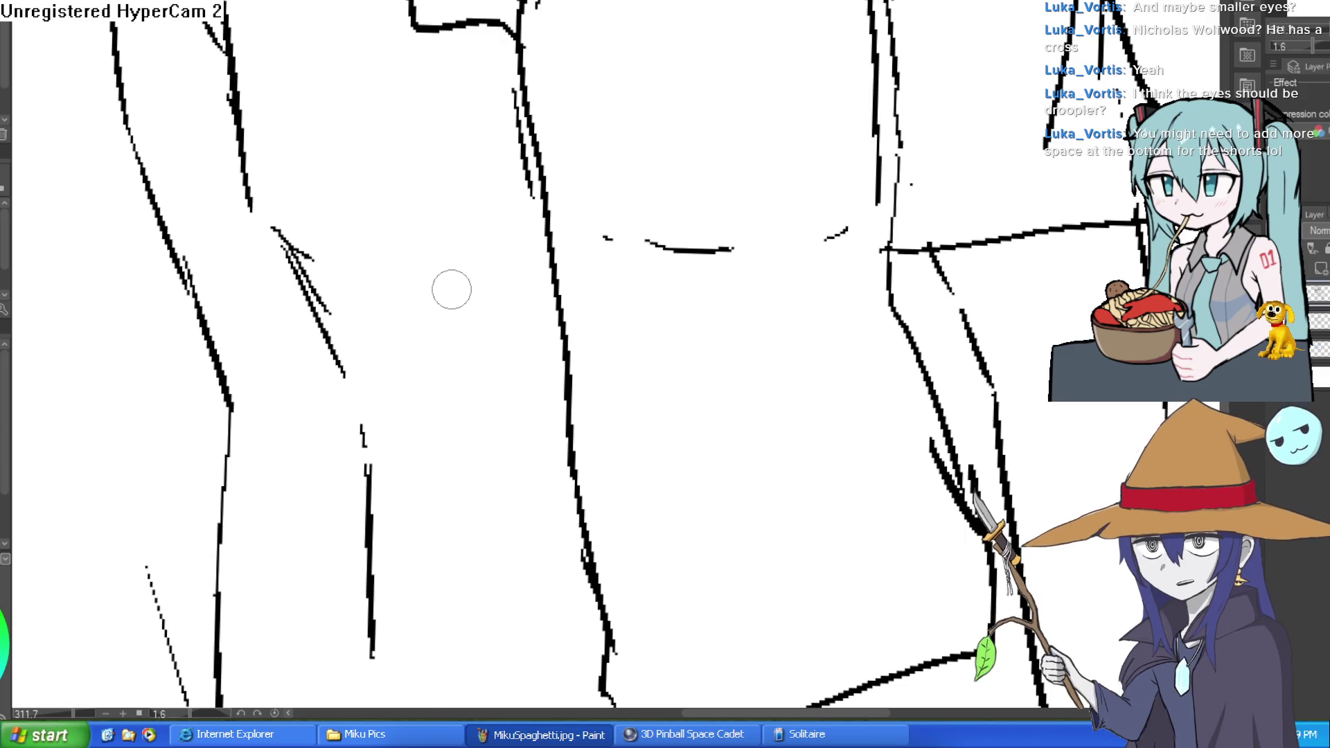
pyautogui.moveTo(451, 297)
pyautogui.mouseDown()
pyautogui.moveTo(433, 243)
pyautogui.moveTo(466, 253)
pyautogui.mouseUp()
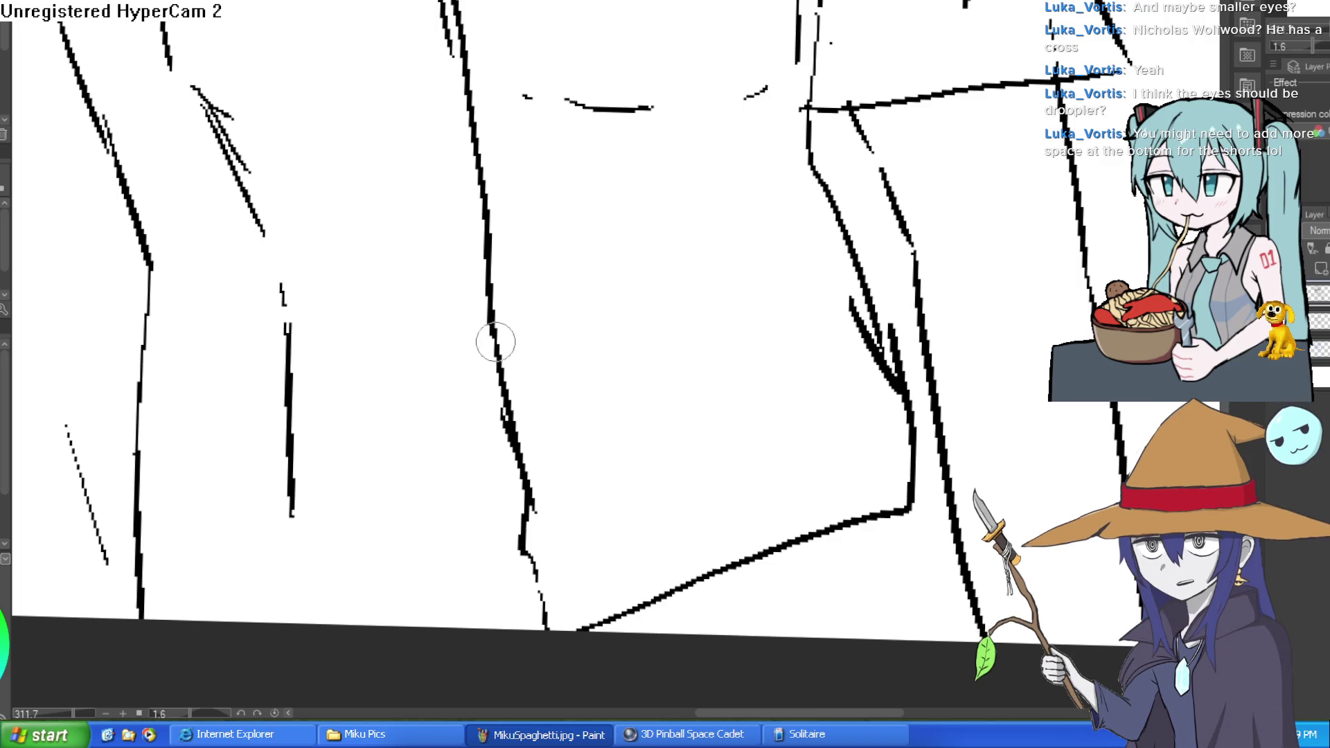
pyautogui.scroll(-3, 529, 333)
pyautogui.moveTo(339, 36)
pyautogui.mouseDown()
pyautogui.moveTo(255, 72)
pyautogui.moveTo(228, 173)
pyautogui.moveTo(231, 262)
pyautogui.moveTo(330, 304)
pyautogui.mouseUp()
pyautogui.moveTo(311, 87); pyautogui.dragTo(305, 177)
pyautogui.hotkey('ctrl', 'z')
pyautogui.moveTo(271, 68)
pyautogui.mouseDown()
pyautogui.moveTo(312, 125)
pyautogui.moveTo(298, 119)
pyautogui.mouseUp()
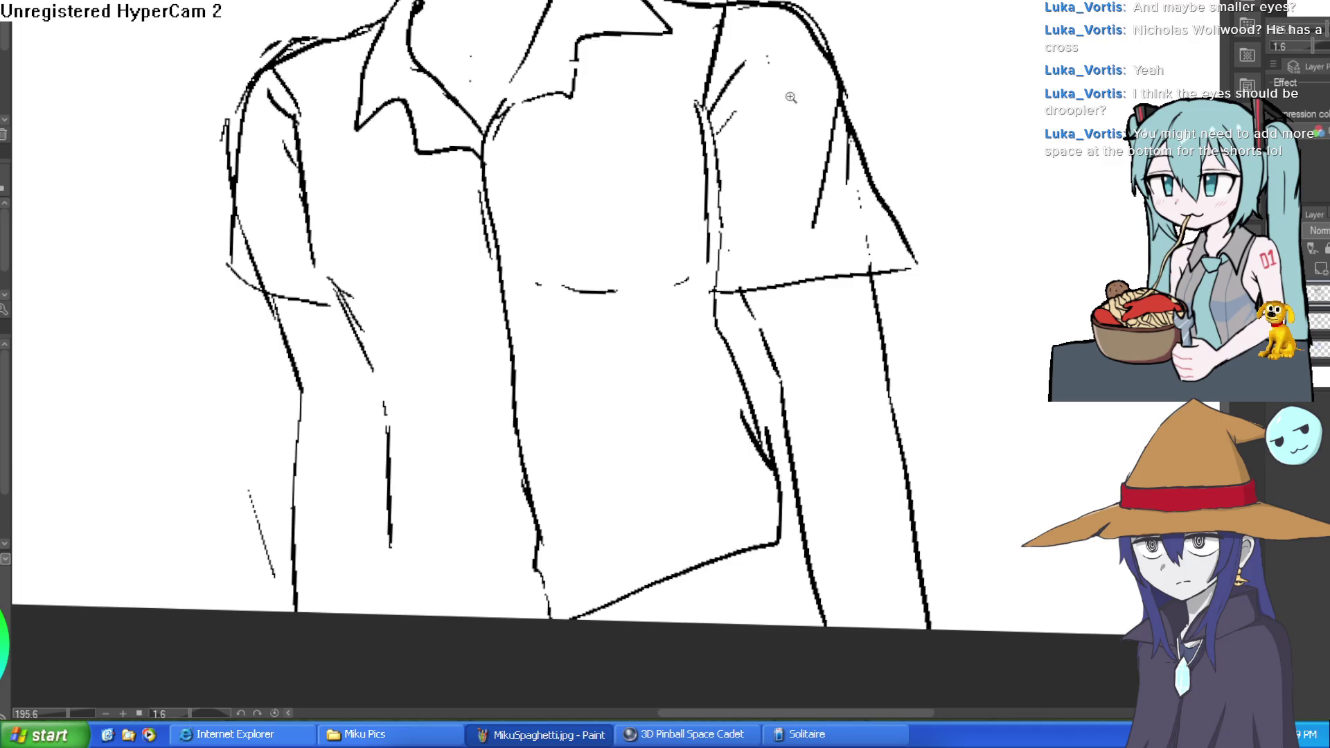
# Redraw the shirt's centre line with a slight bulge and erase part of a stray vertical line.
pyautogui.scroll(-5, 779, 84)
pyautogui.moveTo(448, 220)
pyautogui.mouseDown()
pyautogui.moveTo(424, 202)
pyautogui.moveTo(485, 267)
pyautogui.mouseUp()
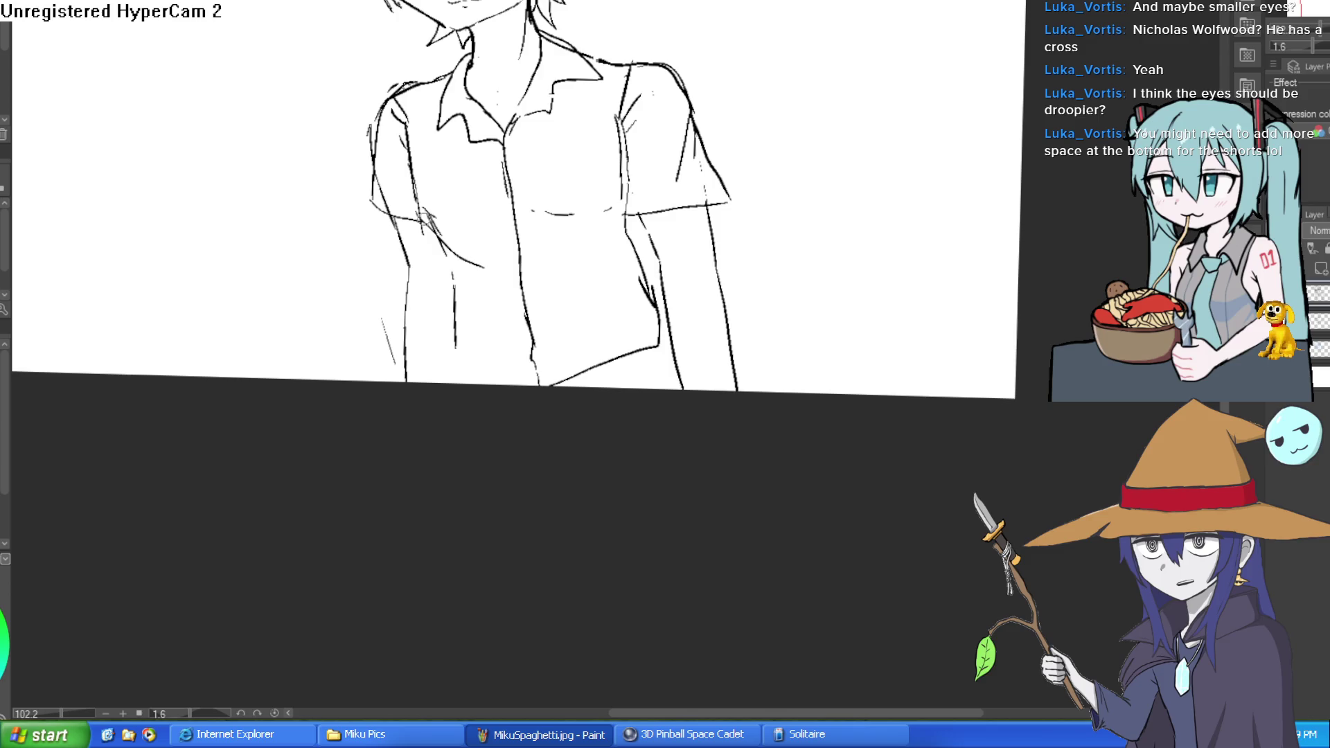
pyautogui.moveTo(574, 280); pyautogui.dragTo(543, 244)
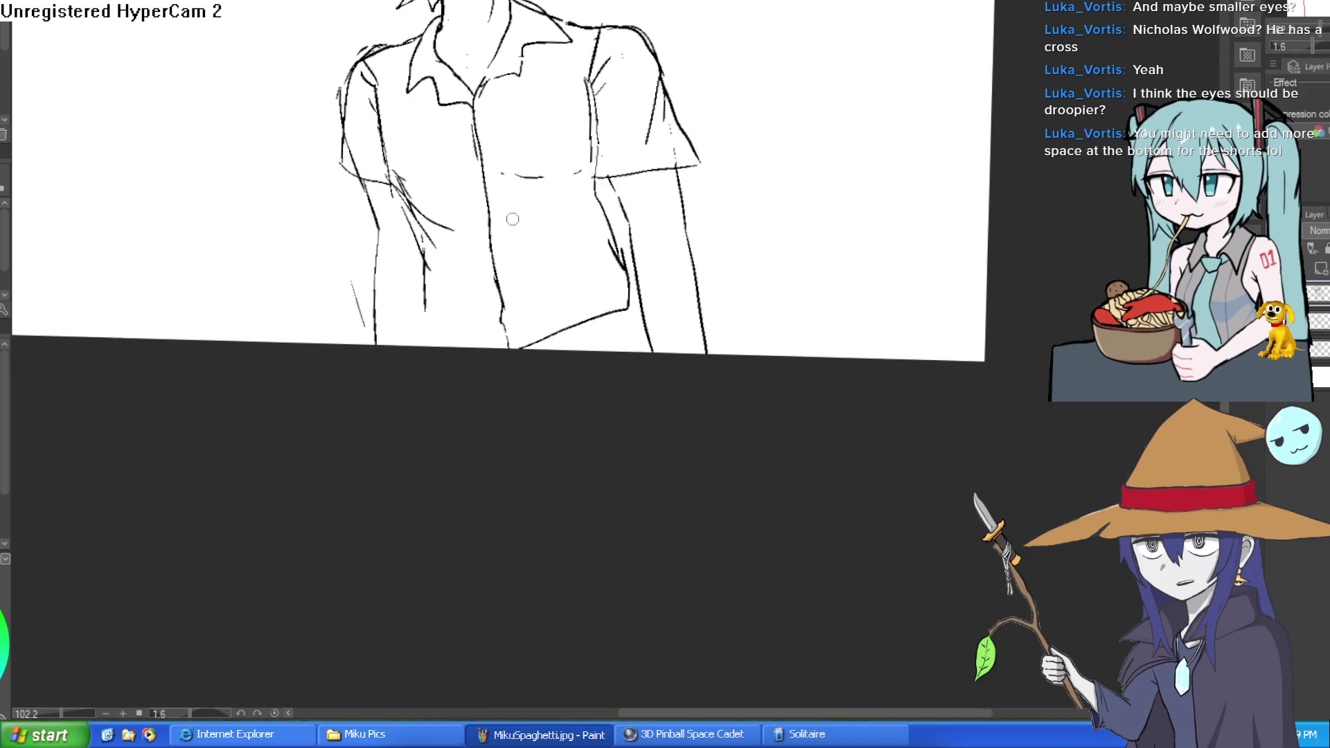
pyautogui.scroll(5, 514, 222)
pyautogui.moveTo(487, 227); pyautogui.dragTo(498, 305)
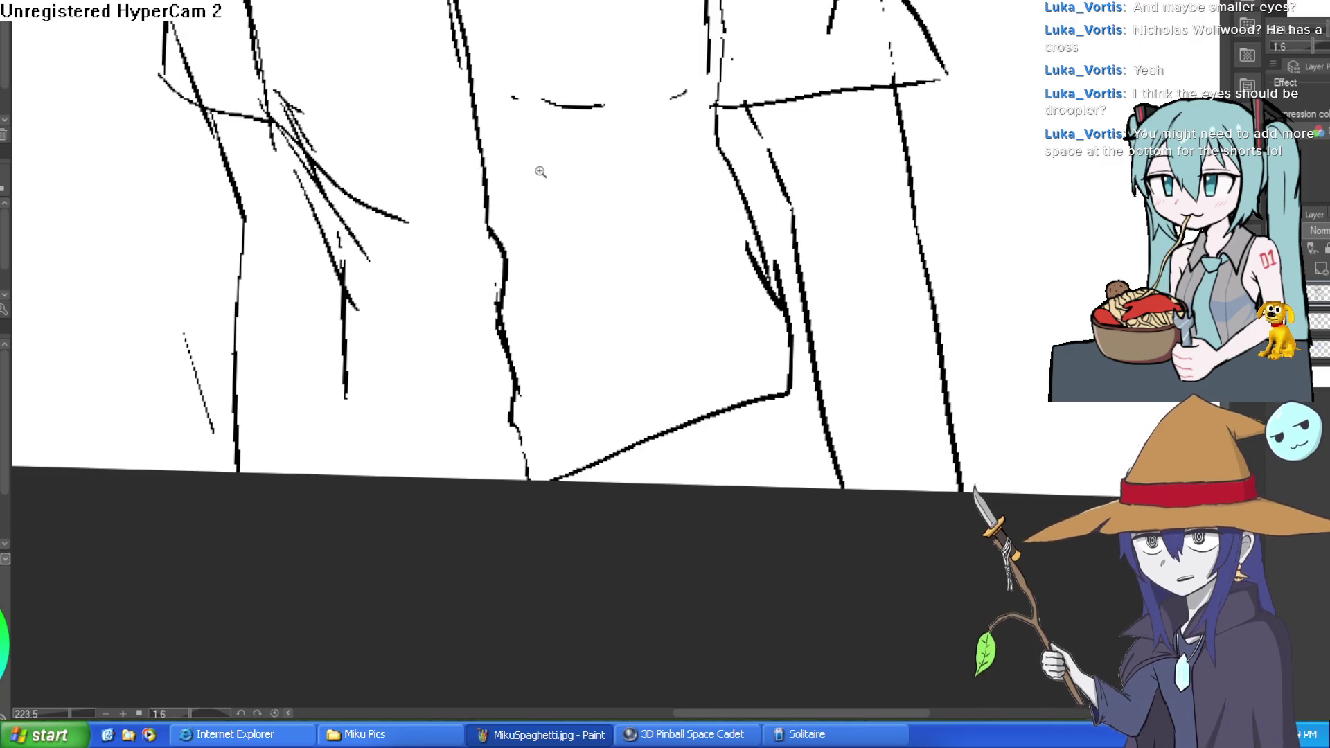
pyautogui.scroll(-4, 540, 170)
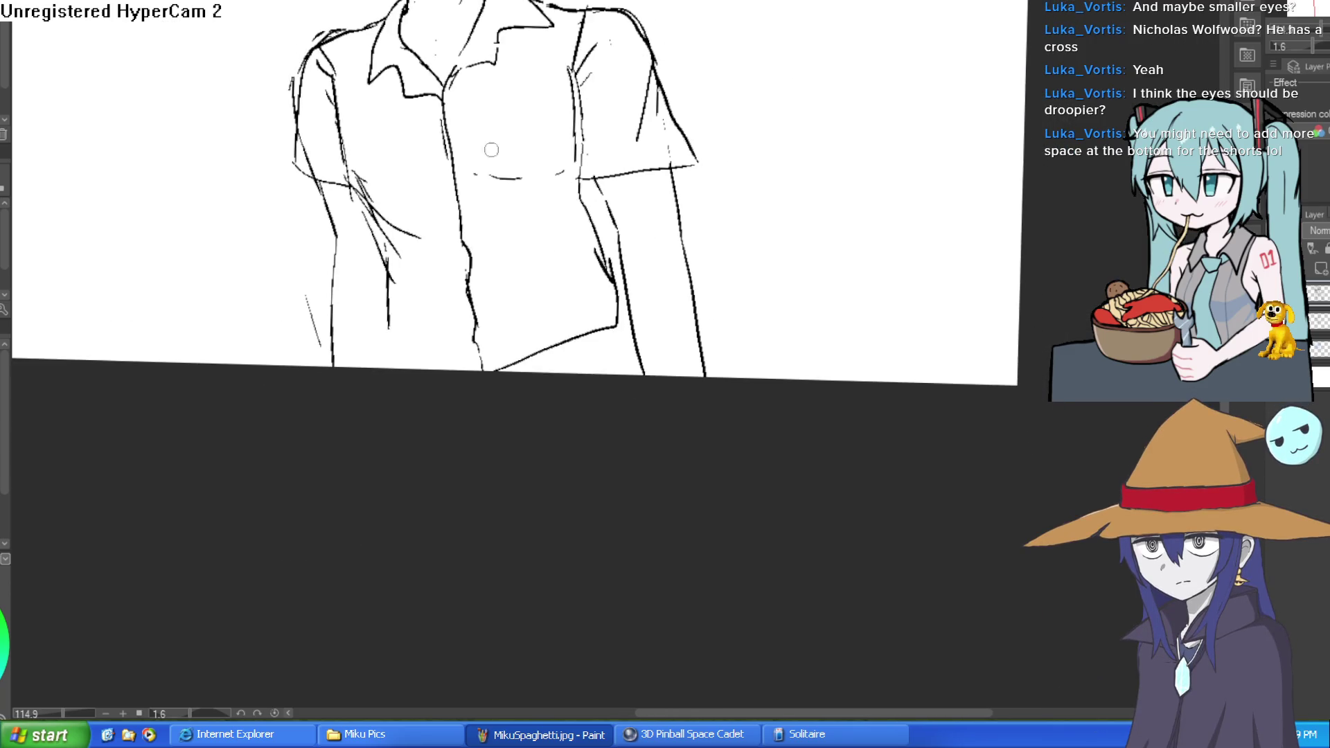
pyautogui.moveTo(568, 119); pyautogui.dragTo(565, 72)
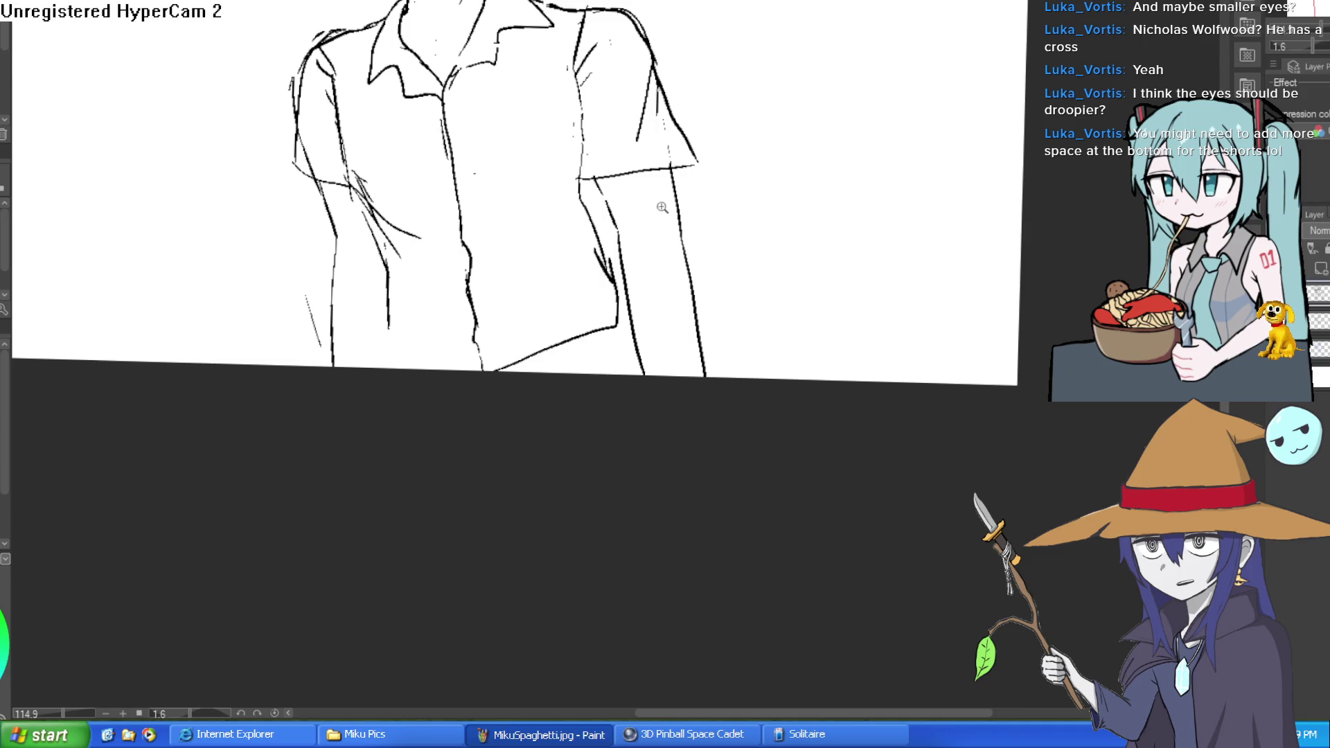
pyautogui.scroll(-5, 660, 207)
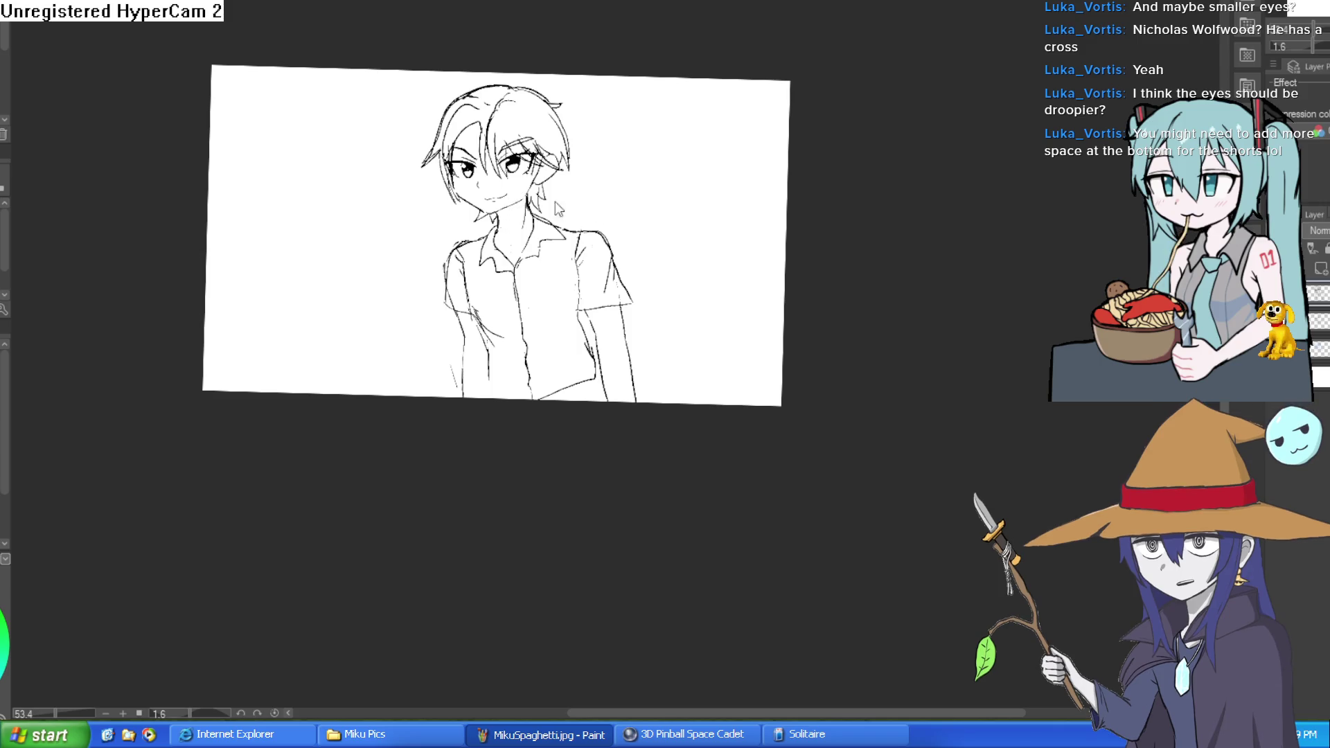
# Drag the canvas's bottom edge down in Change Canvas Size to make room for shorts.
pyautogui.hotkey('ctrl', 'alt', 's')
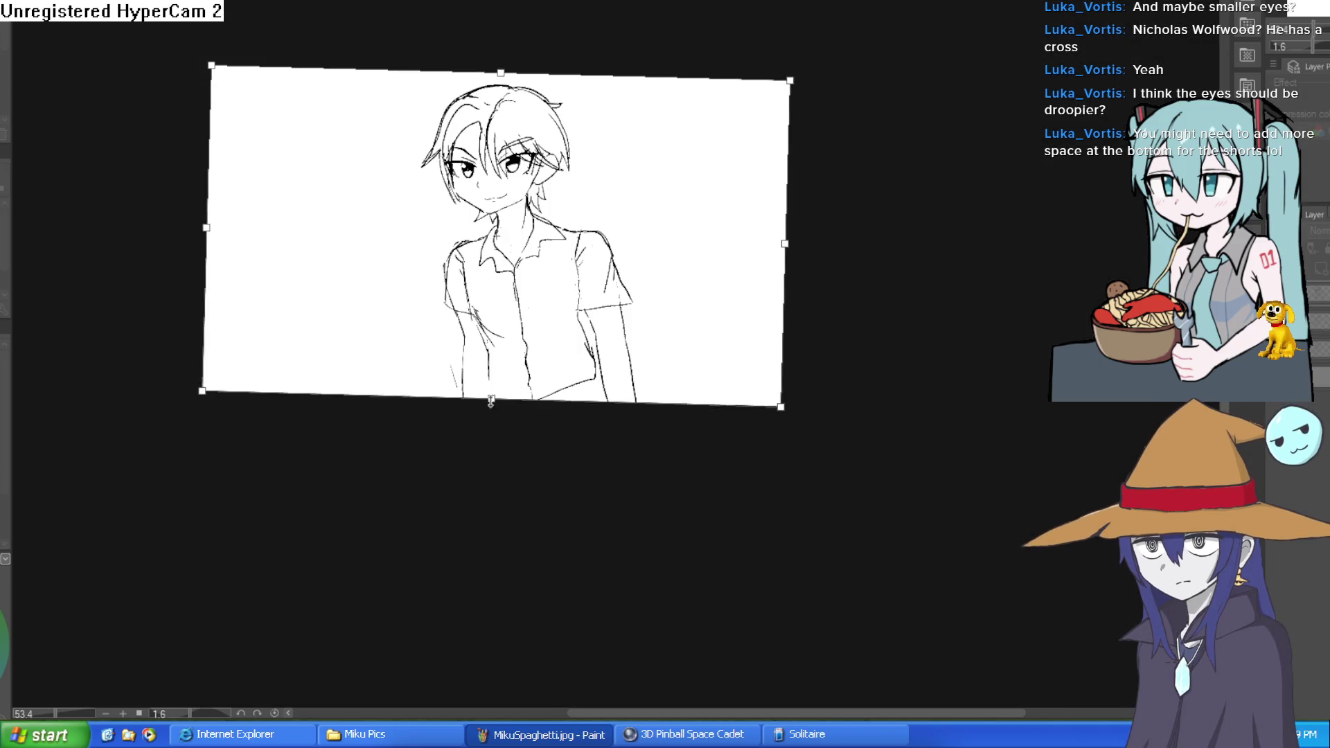
pyautogui.moveTo(490, 398); pyautogui.dragTo(487, 563)
pyautogui.press('Return')
# Replace the old hem line at the bottom of the shirt's left front panel with a diagonal stroke.
pyautogui.moveTo(493, 318)
pyautogui.mouseDown()
pyautogui.moveTo(658, 286)
pyautogui.moveTo(603, 228)
pyautogui.mouseUp()
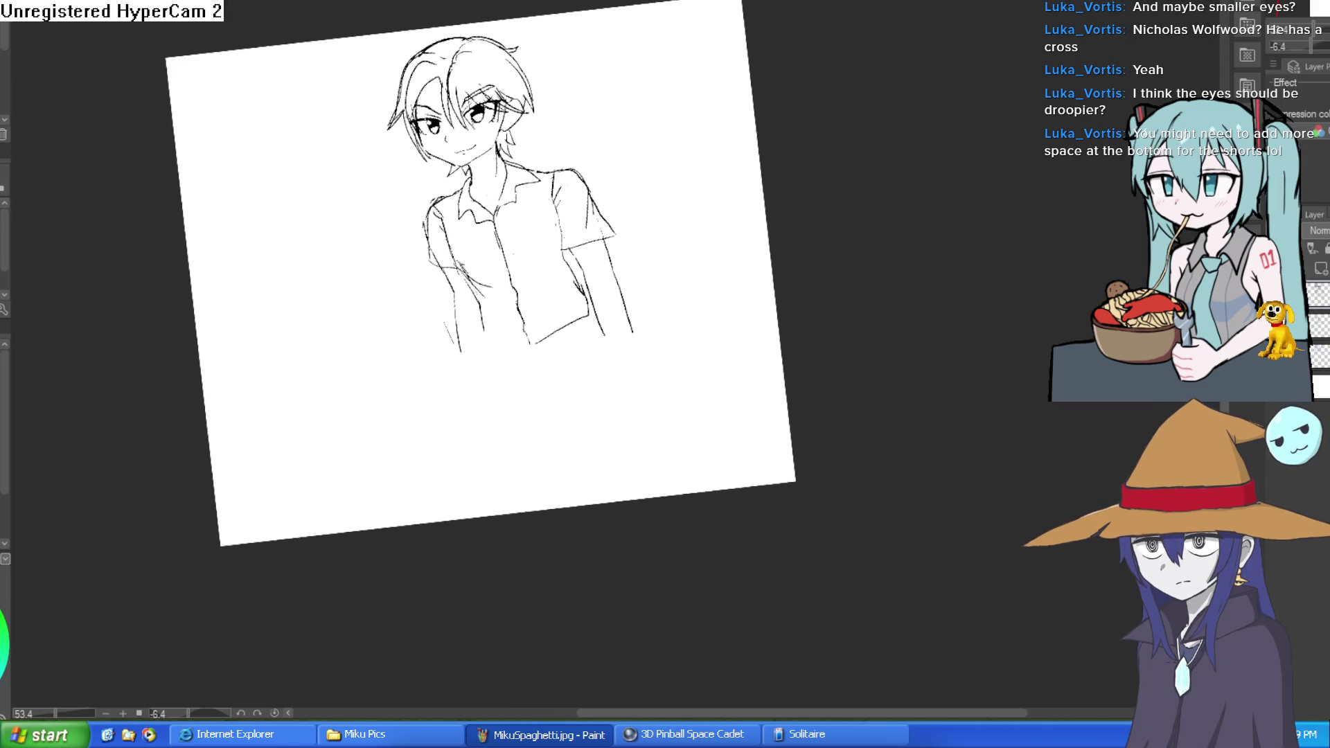
pyautogui.moveTo(546, 299); pyautogui.dragTo(623, 332)
pyautogui.moveTo(524, 353)
pyautogui.mouseDown()
pyautogui.moveTo(503, 410)
pyautogui.moveTo(351, 413)
pyautogui.moveTo(353, 229)
pyautogui.moveTo(430, 303)
pyautogui.mouseUp()
pyautogui.moveTo(363, 272)
pyautogui.mouseDown()
pyautogui.moveTo(396, 313)
pyautogui.moveTo(371, 343)
pyautogui.moveTo(369, 263)
pyautogui.mouseUp()
pyautogui.scroll(-3, 667, 146)
pyautogui.moveTo(748, 208)
pyautogui.mouseDown()
pyautogui.moveTo(739, 350)
pyautogui.moveTo(745, 276)
pyautogui.moveTo(722, 268)
pyautogui.mouseUp()
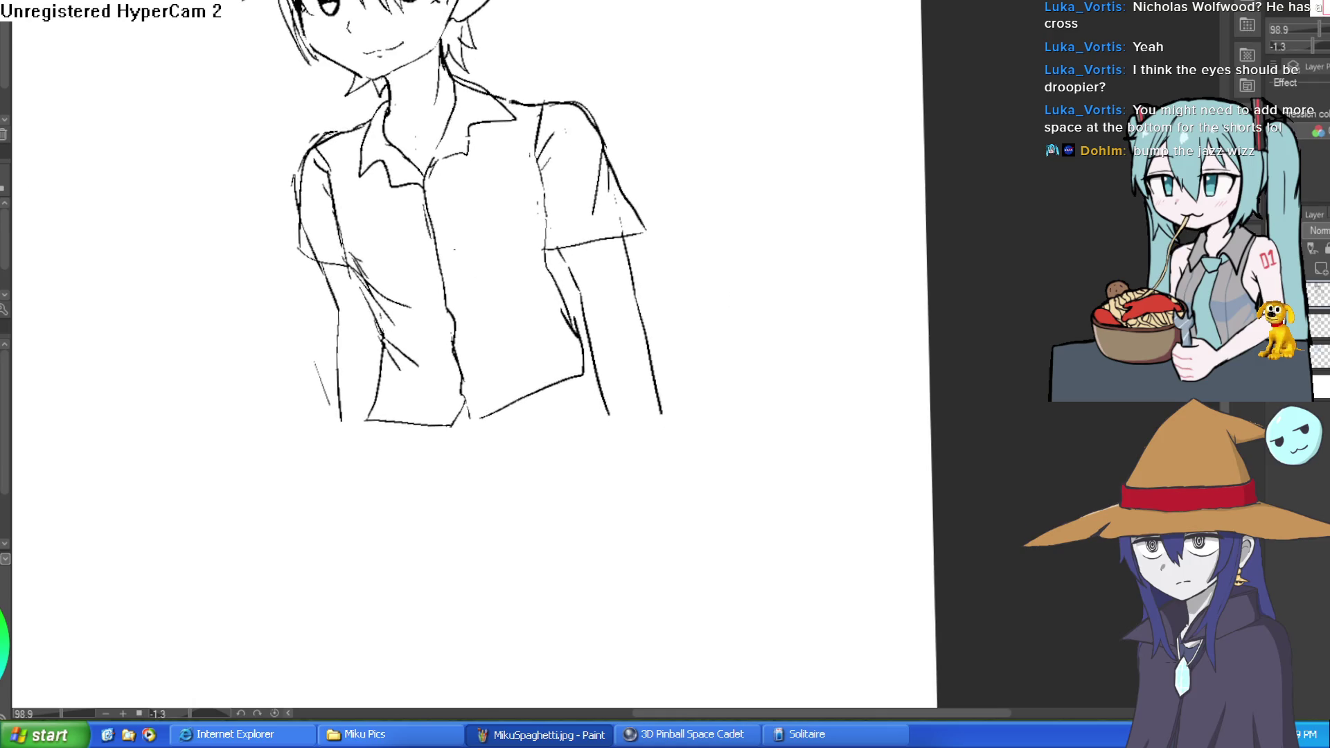
# Sketch the shorts' left and right sides below the shirt hem, then undo two stray arm strokes.
pyautogui.scroll(-2, 533, 403)
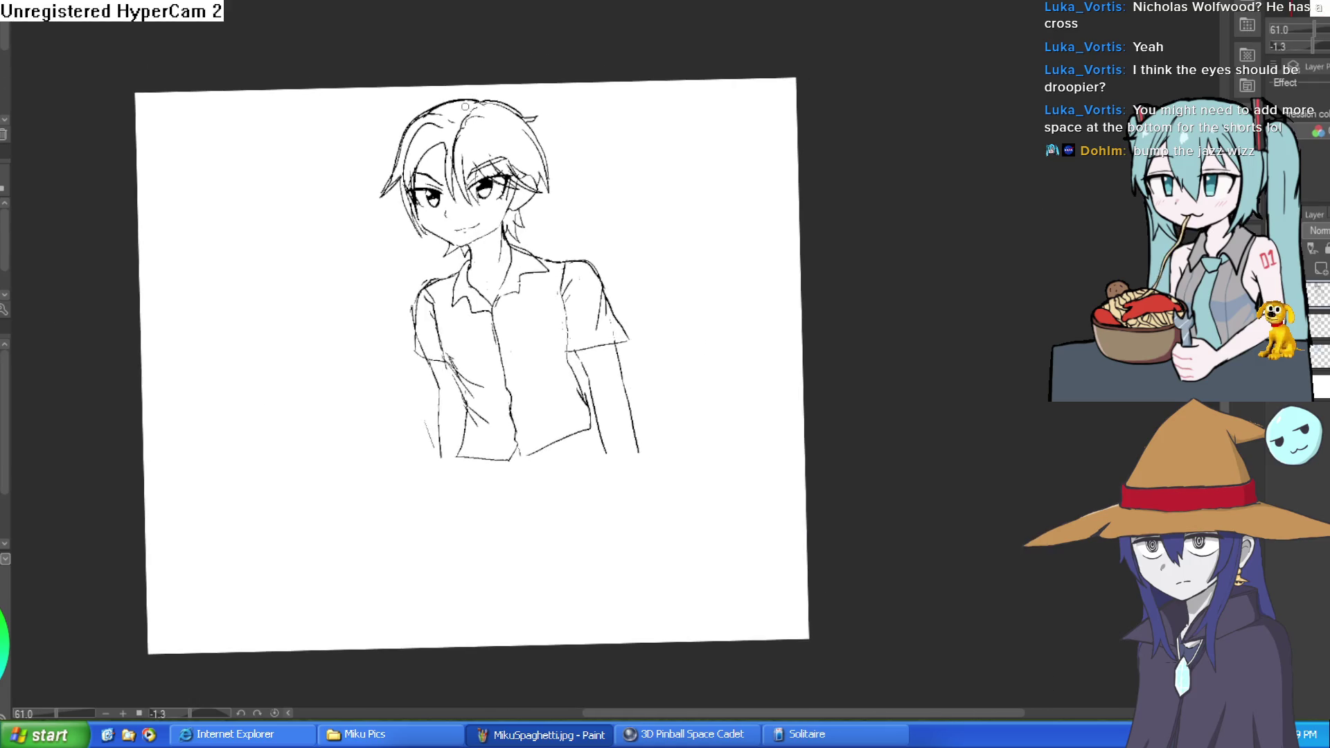
pyautogui.scroll(2, 505, 334)
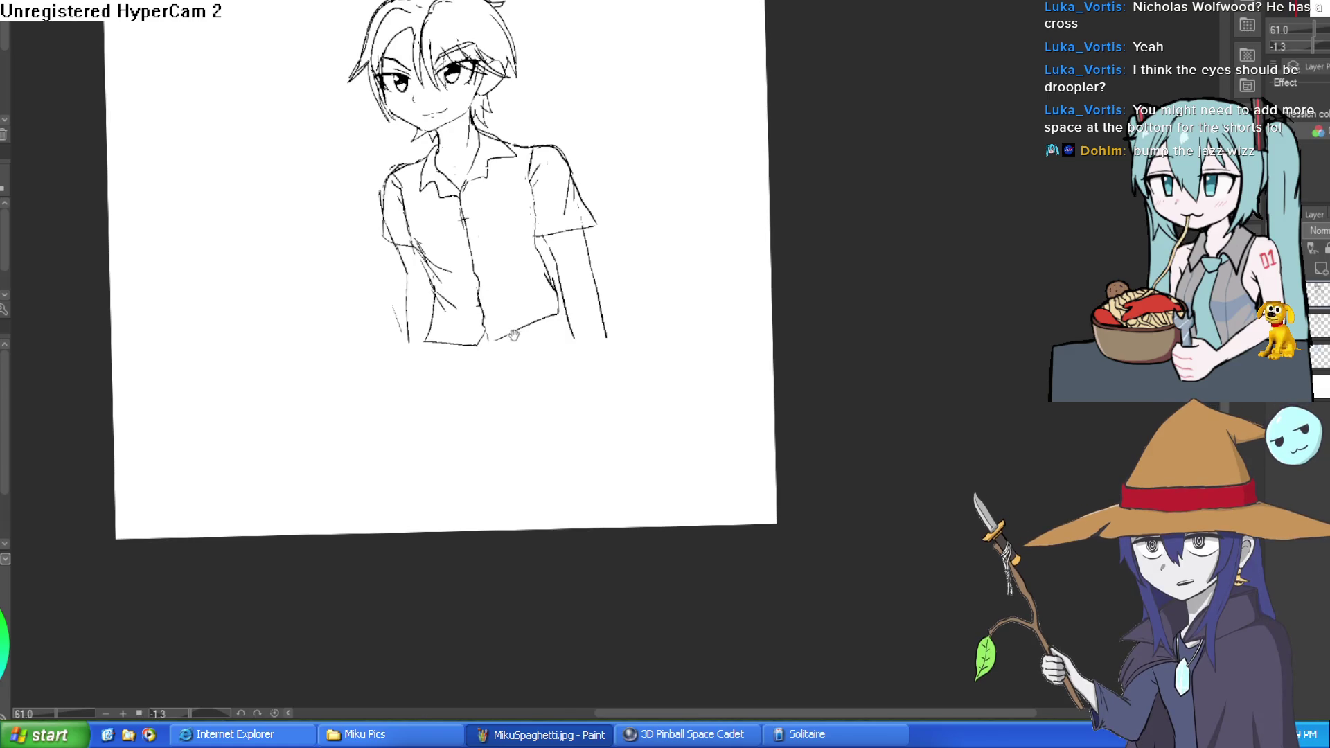
pyautogui.scroll(-3, 466, 324)
pyautogui.moveTo(465, 290)
pyautogui.mouseDown()
pyautogui.moveTo(468, 385)
pyautogui.moveTo(587, 385)
pyautogui.mouseUp()
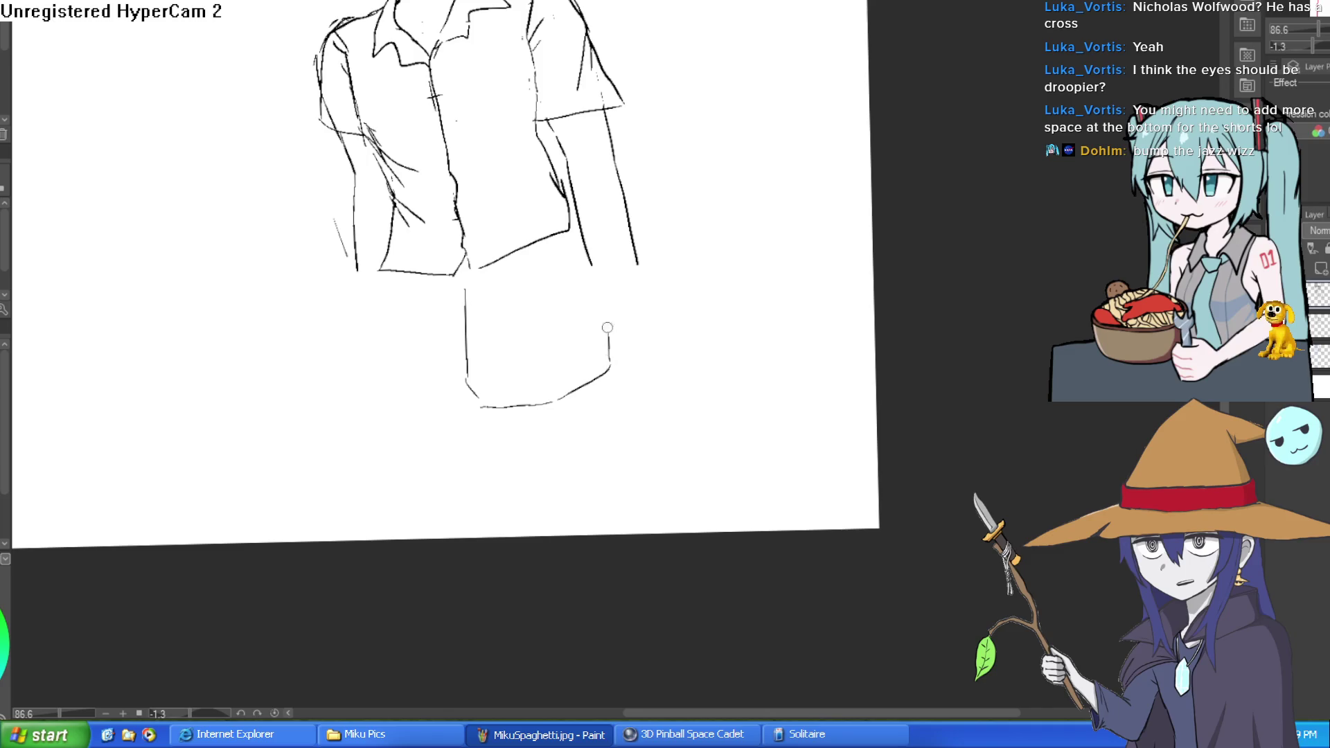
pyautogui.moveTo(569, 232); pyautogui.dragTo(610, 350)
pyautogui.moveTo(587, 287); pyautogui.dragTo(610, 362)
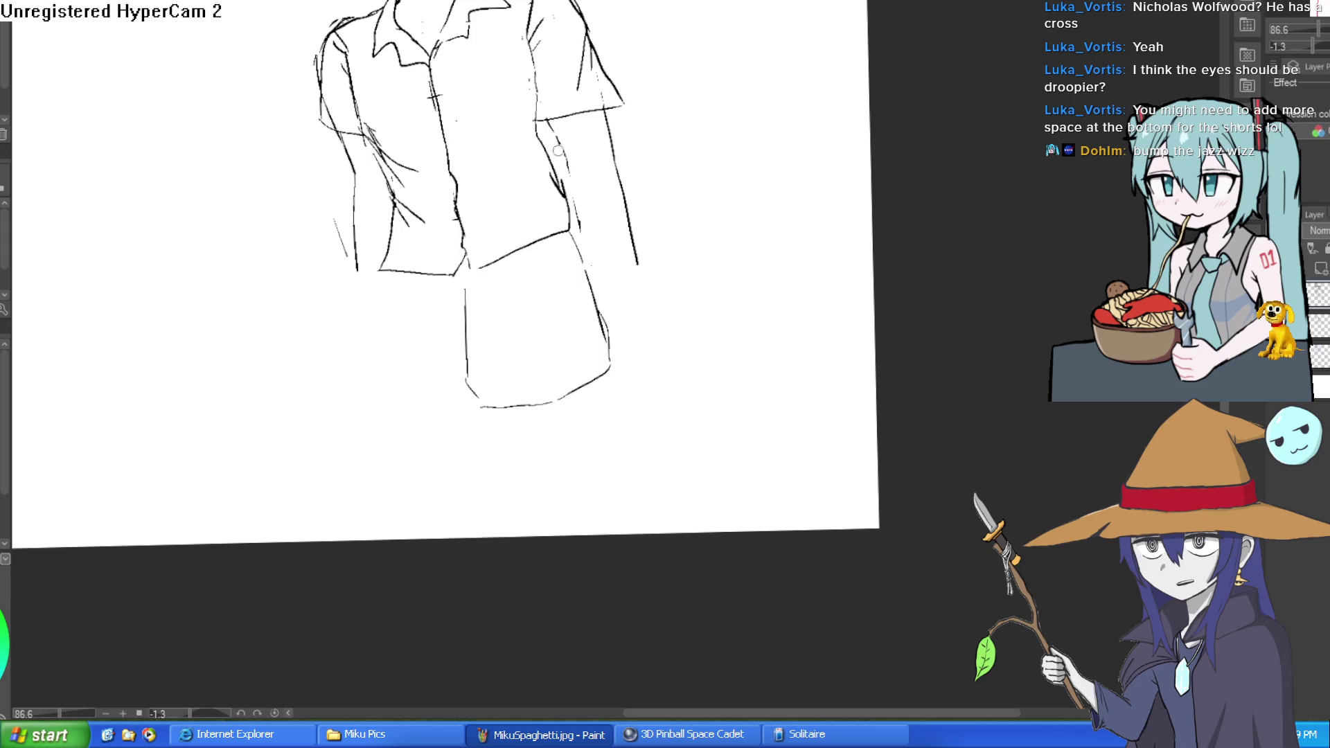
pyautogui.hotkey('ctrl', 'z')
pyautogui.hotkey('ctrl', 'z')
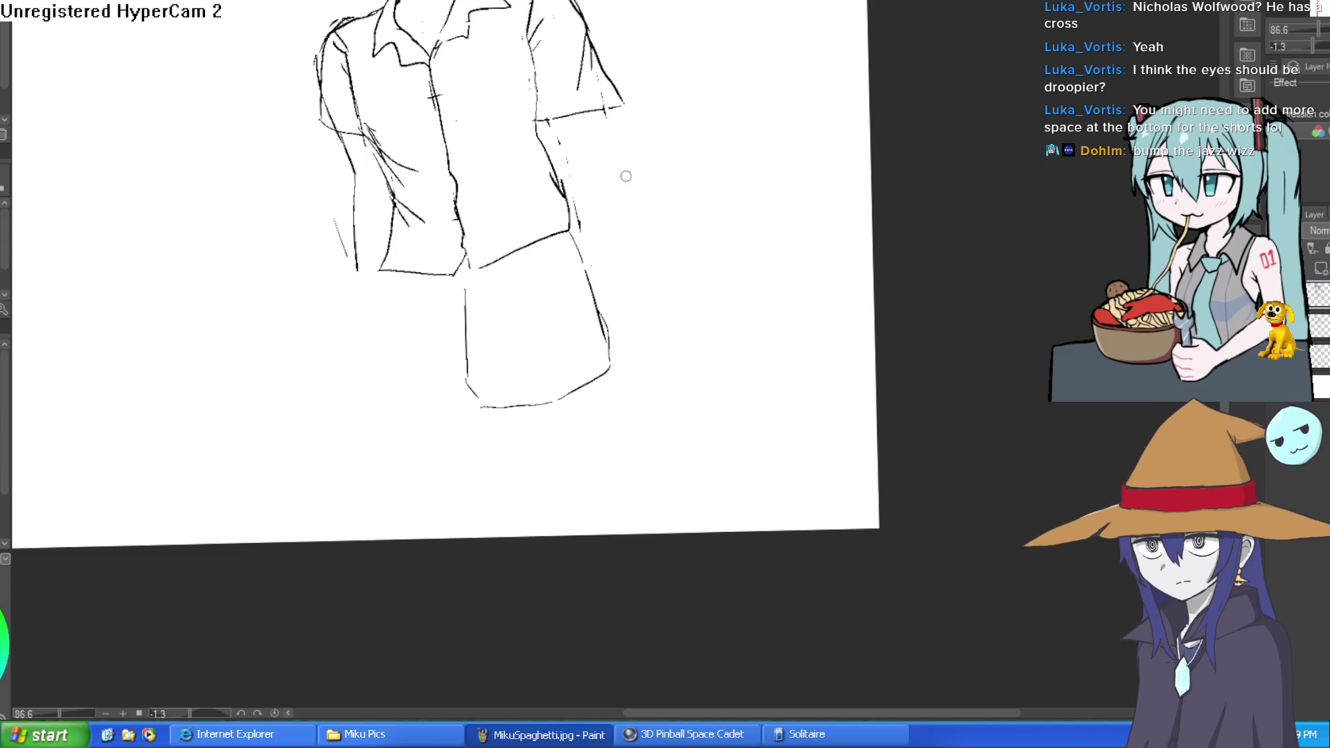
pyautogui.hotkey('ctrl', 'z')
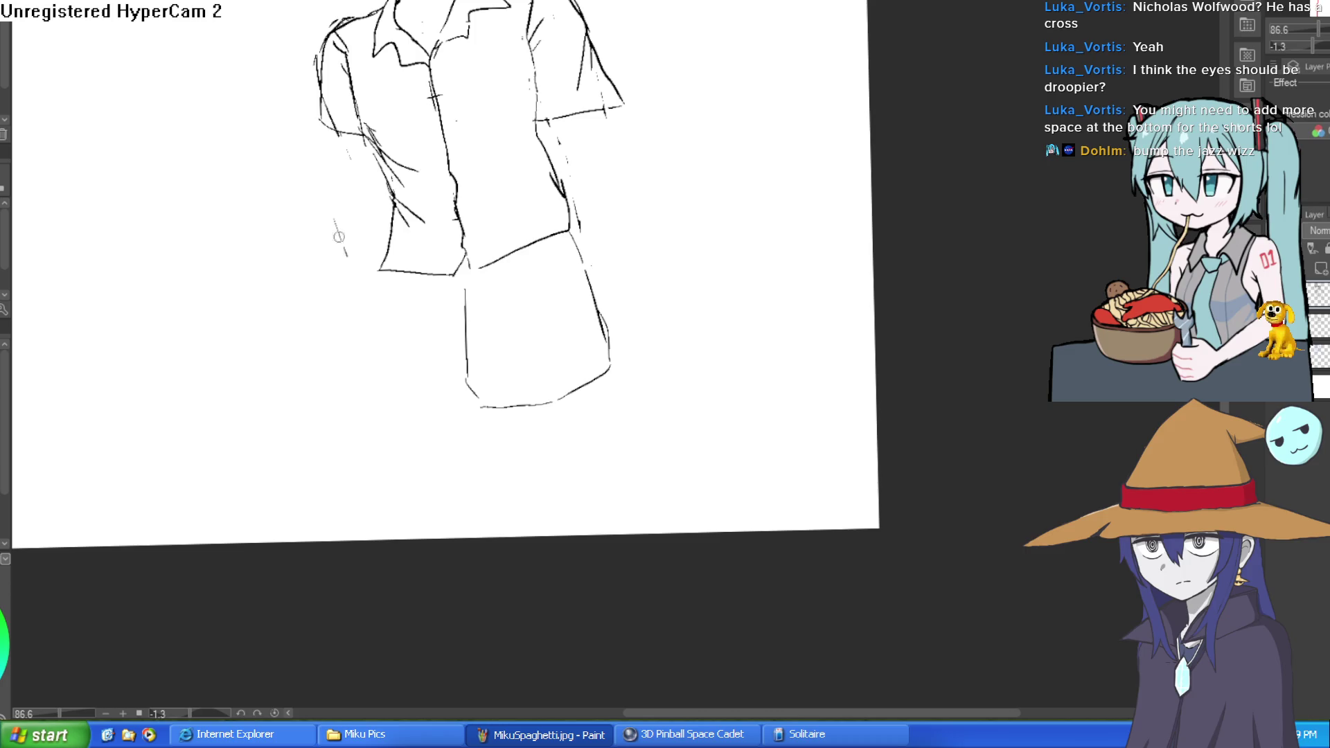
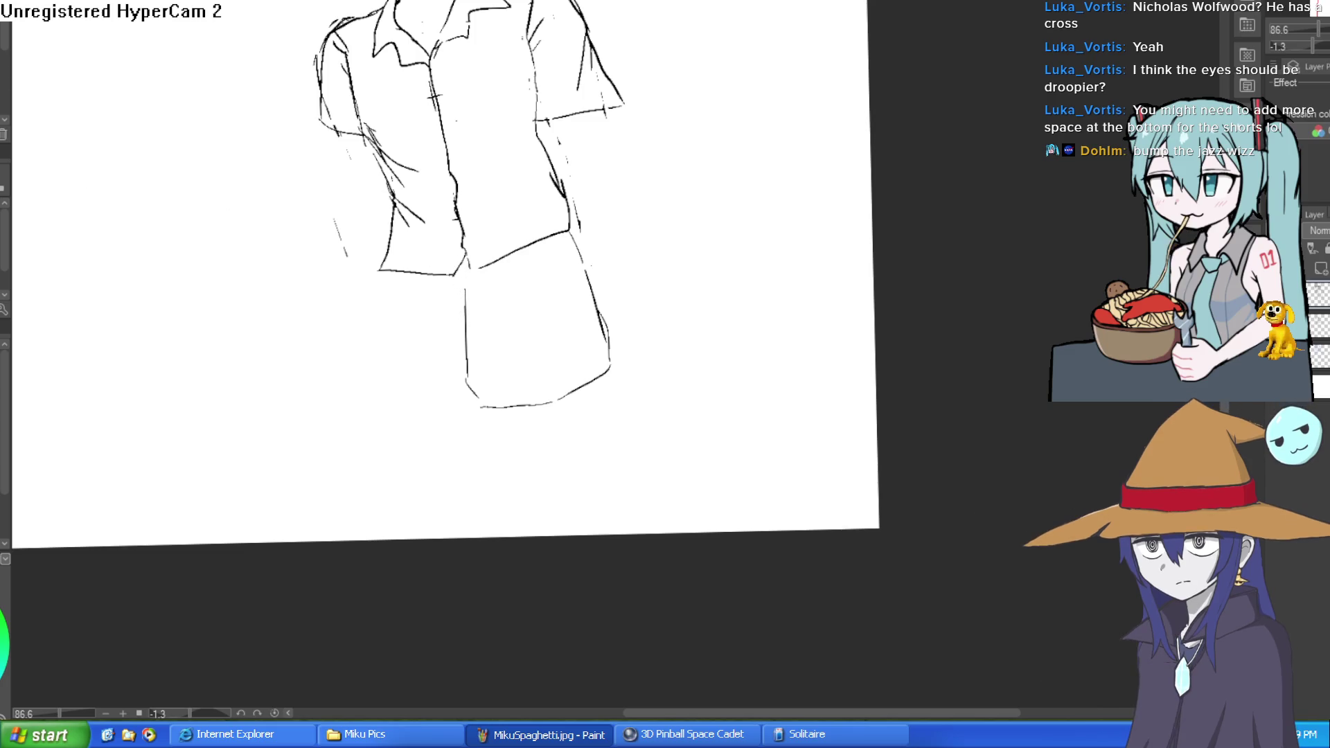
# Outline the shorts' left leg with a curved hem, undoing a stray diagonal stroke.
pyautogui.moveTo(446, 318); pyautogui.dragTo(460, 252)
pyautogui.moveTo(327, 212)
pyautogui.mouseDown()
pyautogui.moveTo(297, 377)
pyautogui.moveTo(351, 457)
pyautogui.mouseUp()
pyautogui.hotkey('ctrl', 'z')
pyautogui.moveTo(332, 219)
pyautogui.mouseDown()
pyautogui.moveTo(293, 405)
pyautogui.moveTo(356, 435)
pyautogui.mouseUp()
pyautogui.moveTo(366, 438); pyautogui.dragTo(430, 419)
pyautogui.scroll(2, 544, 377)
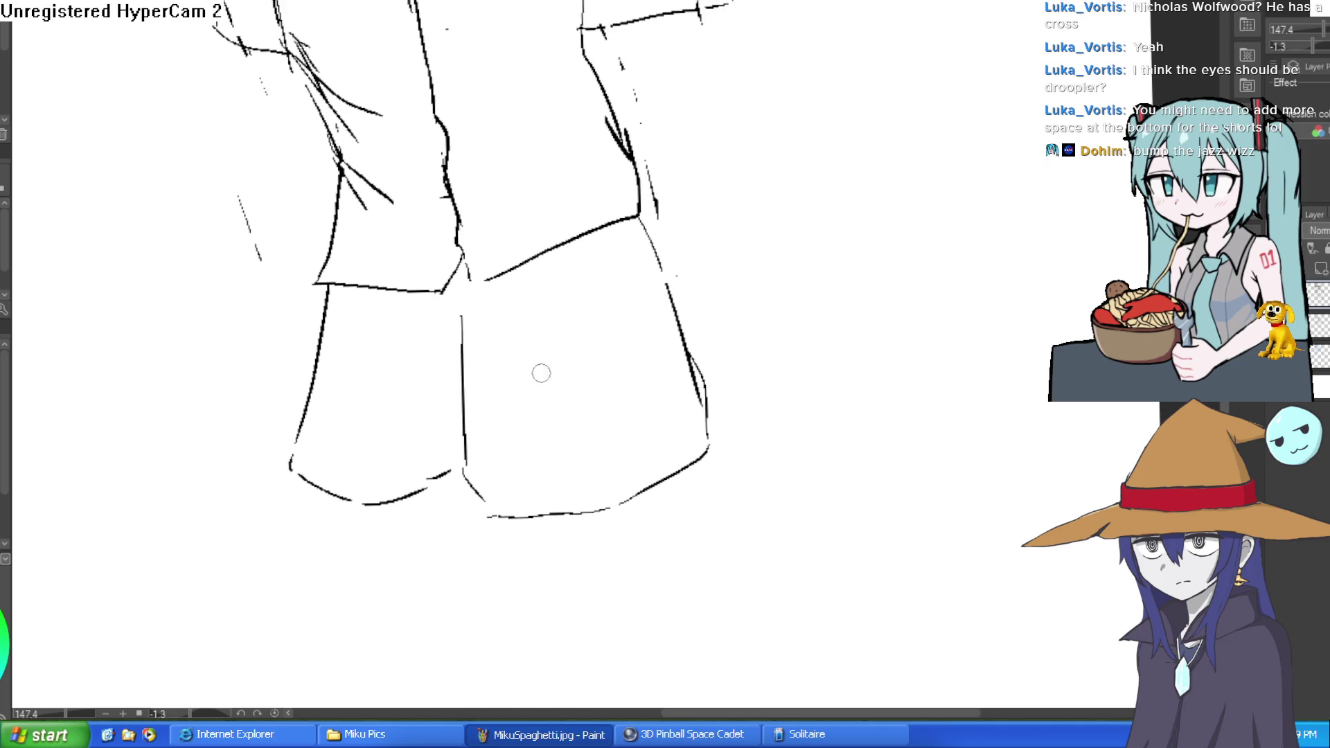
# Draw the shorts' centre seam and right-leg edge lines, undoing a stray stroke.
pyautogui.moveTo(464, 349); pyautogui.dragTo(462, 270)
pyautogui.moveTo(462, 380)
pyautogui.mouseDown()
pyautogui.moveTo(460, 360)
pyautogui.moveTo(558, 338)
pyautogui.moveTo(522, 406)
pyautogui.mouseUp()
pyautogui.hotkey('ctrl', 'z')
pyautogui.moveTo(557, 463)
pyautogui.mouseDown()
pyautogui.moveTo(588, 341)
pyautogui.moveTo(603, 383)
pyautogui.mouseUp()
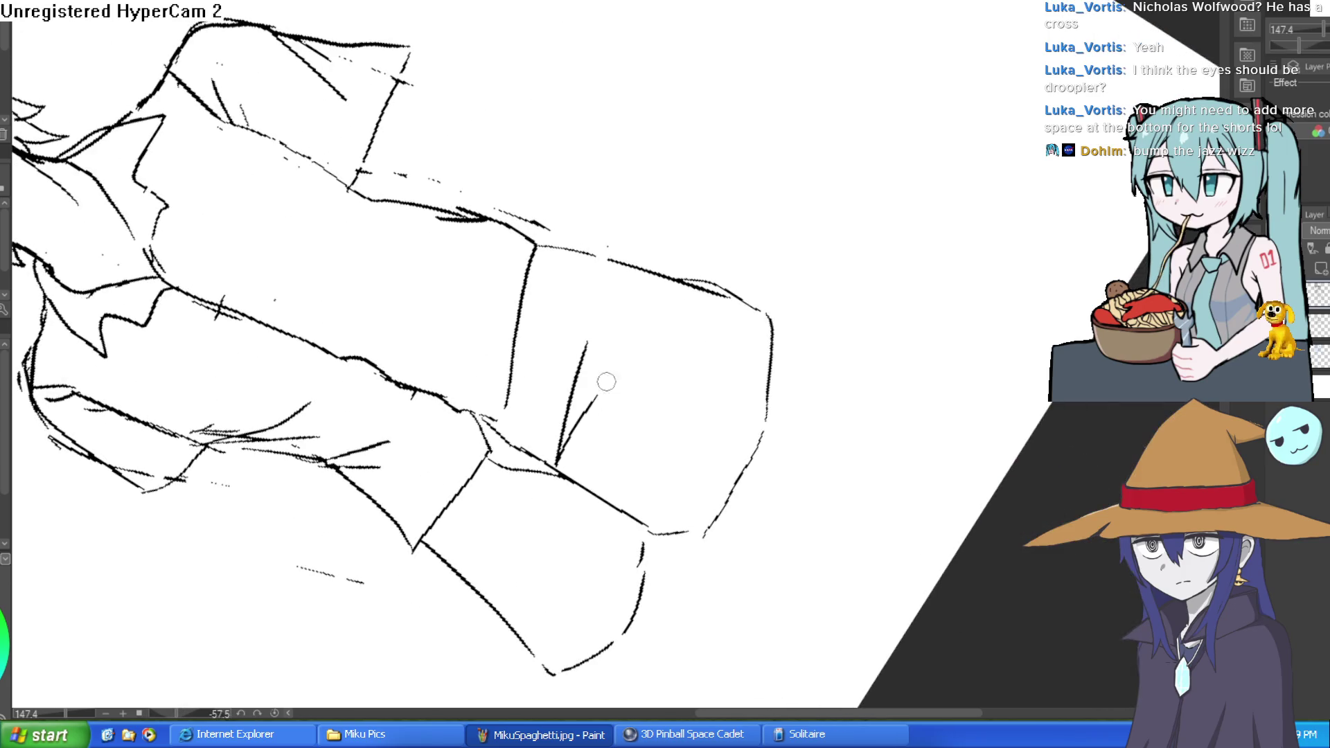
pyautogui.moveTo(555, 484)
pyautogui.mouseDown()
pyautogui.moveTo(696, 271)
pyautogui.moveTo(822, 269)
pyautogui.mouseUp()
pyautogui.scroll(-3, 772, 231)
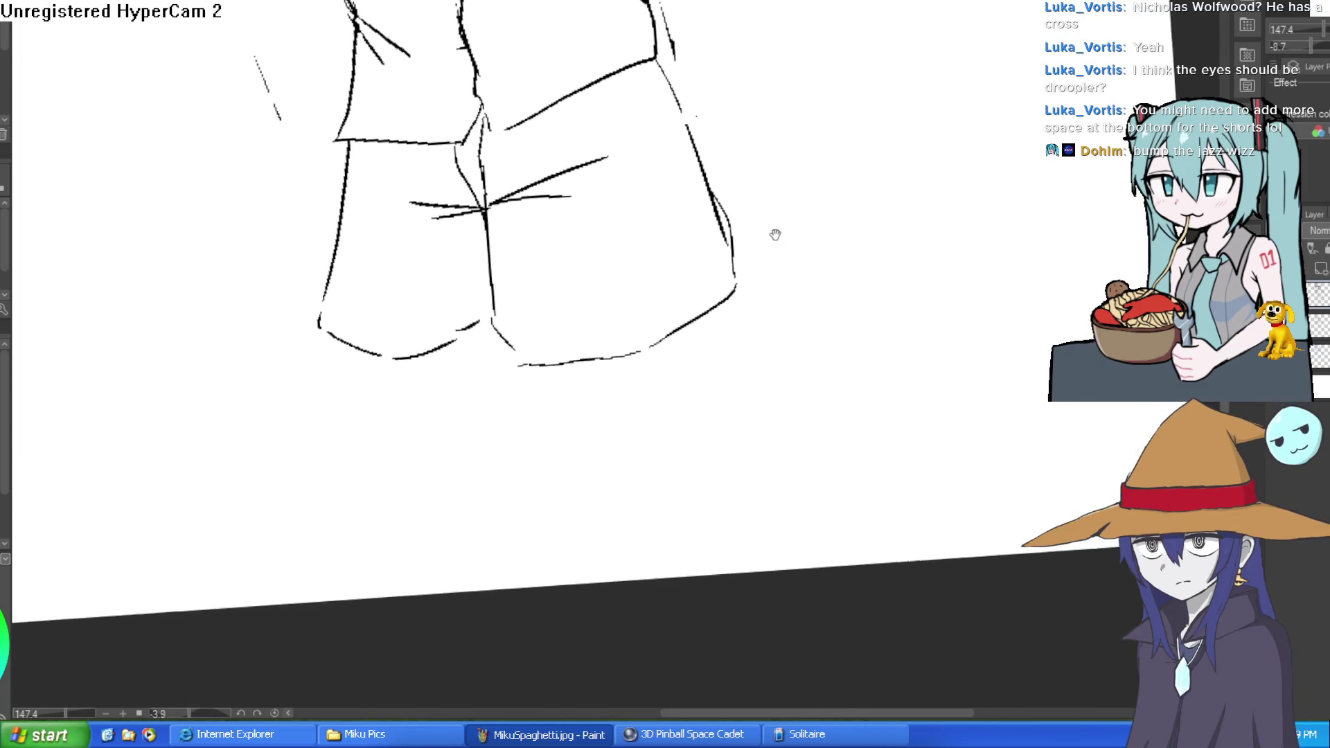
pyautogui.moveTo(635, 362)
pyautogui.mouseDown()
pyautogui.moveTo(790, 312)
pyautogui.moveTo(775, 478)
pyautogui.moveTo(781, 344)
pyautogui.mouseUp()
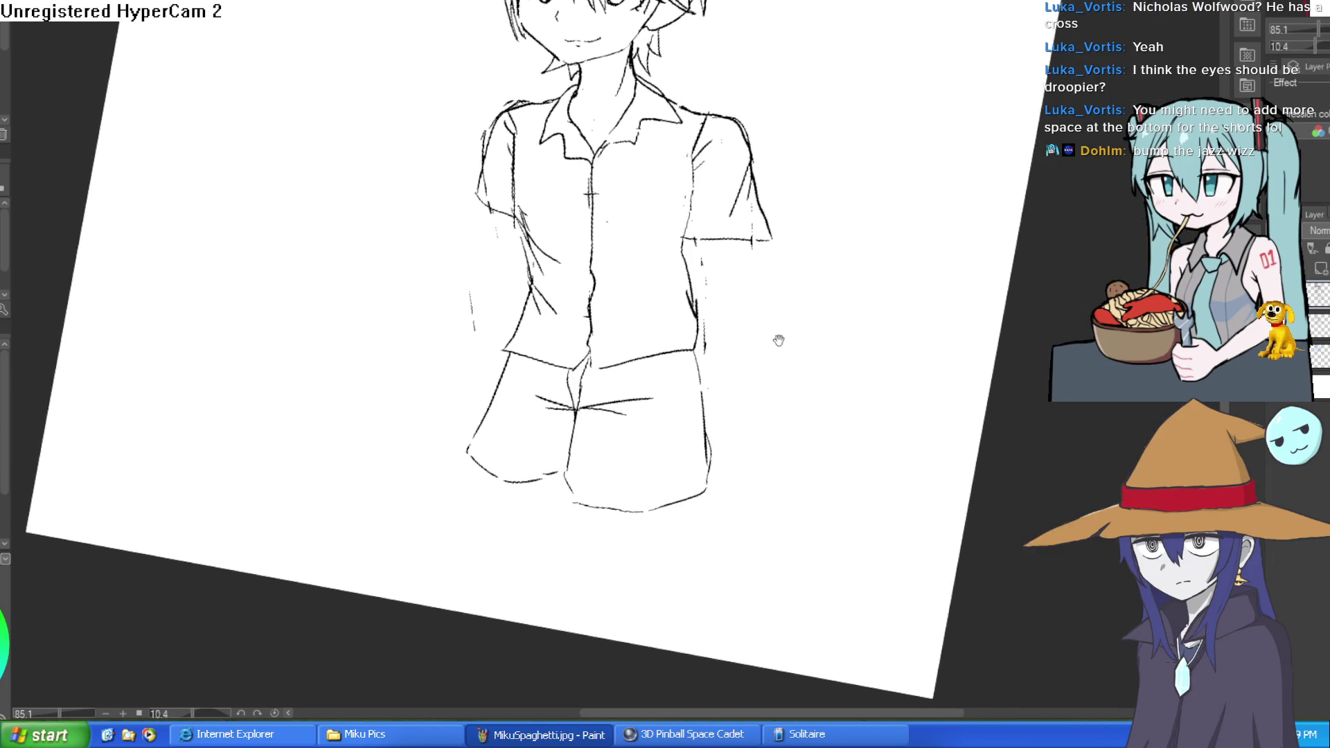
pyautogui.scroll(4, 775, 270)
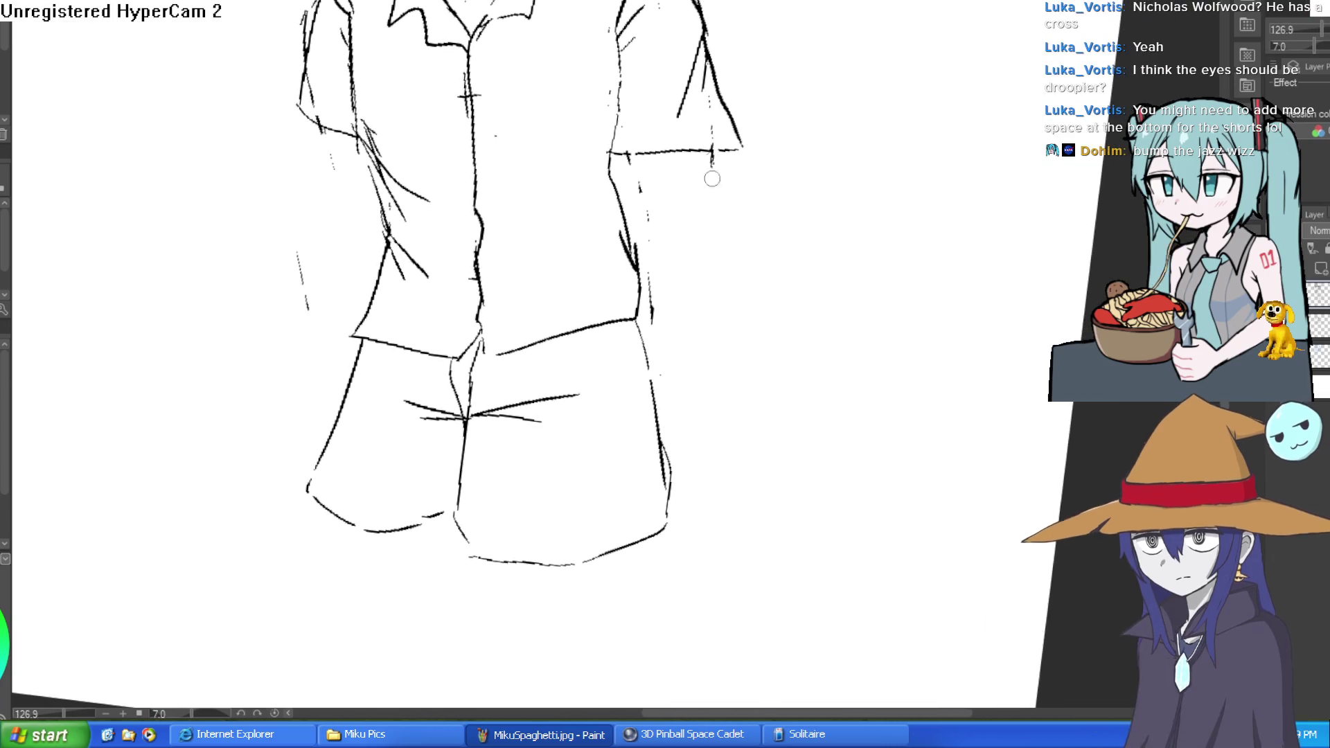
pyautogui.moveTo(693, 346); pyautogui.dragTo(641, 374)
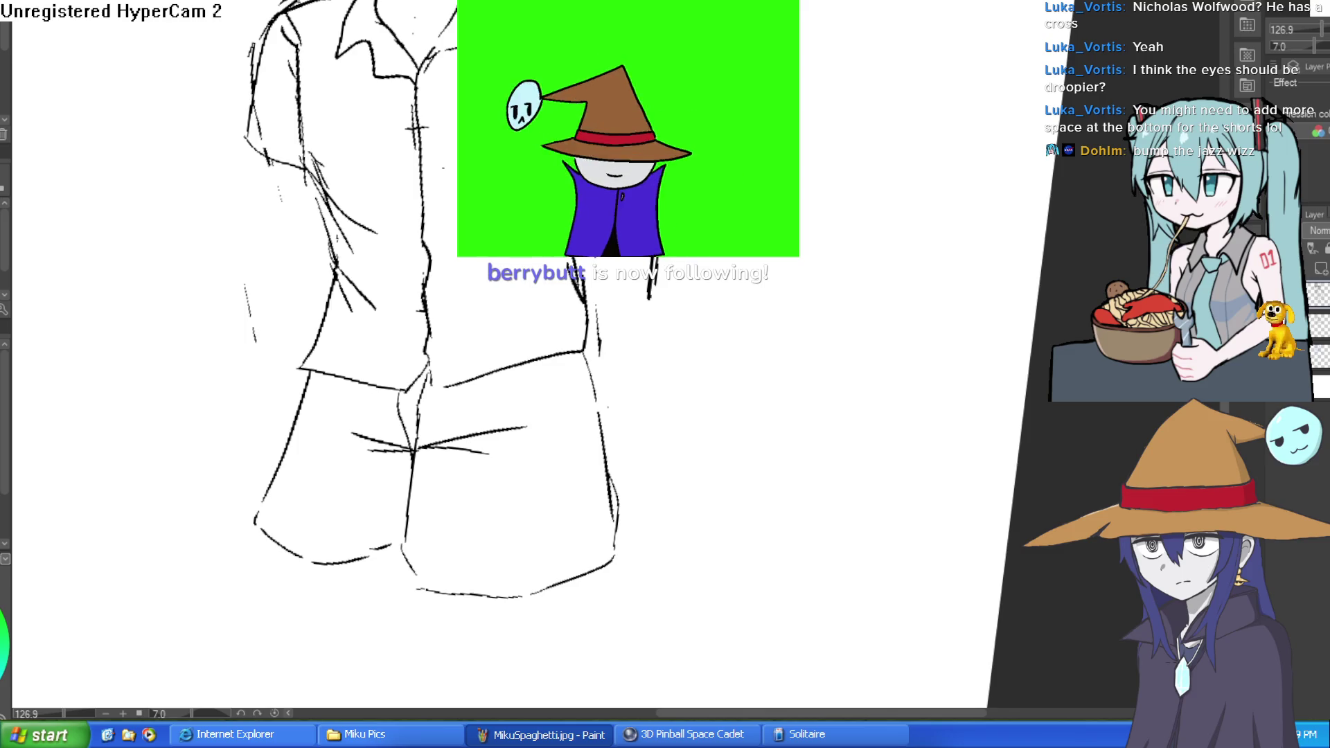
# Draw the right sleeve's inner edge and the arm hanging beside the shirt and shorts.
pyautogui.moveTo(589, 186); pyautogui.dragTo(604, 305)
pyautogui.moveTo(595, 246); pyautogui.dragTo(607, 316)
pyautogui.moveTo(597, 192); pyautogui.dragTo(600, 317)
pyautogui.moveTo(582, 349); pyautogui.dragTo(579, 424)
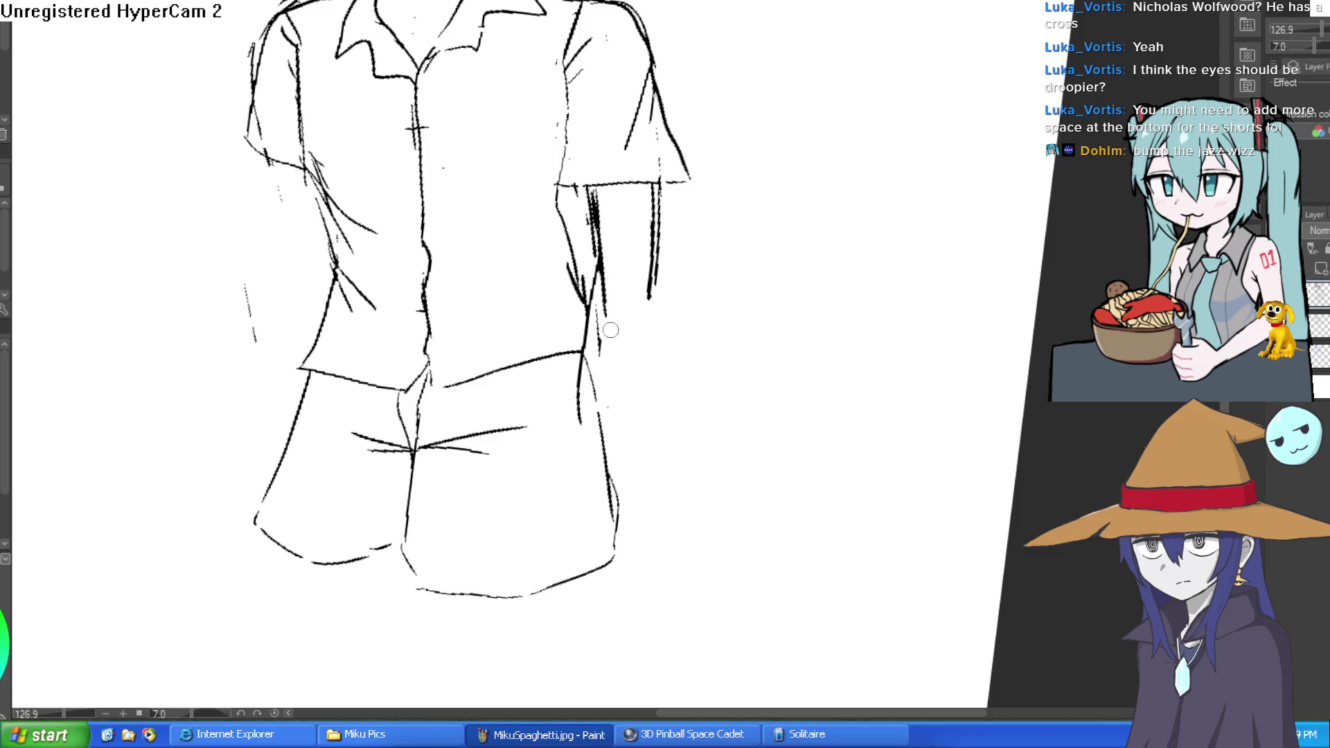
pyautogui.moveTo(656, 209)
pyautogui.mouseDown()
pyautogui.moveTo(639, 345)
pyautogui.moveTo(589, 461)
pyautogui.mouseUp()
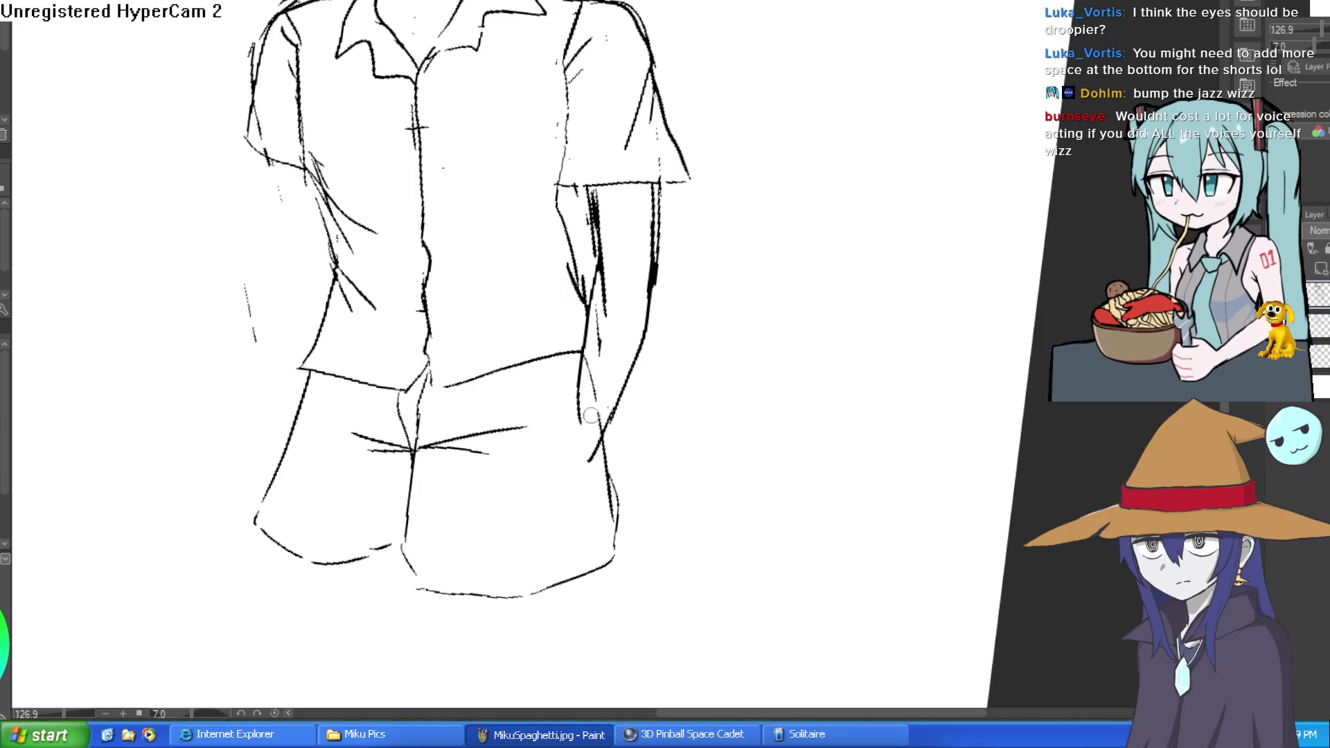
pyautogui.moveTo(579, 367)
pyautogui.mouseDown()
pyautogui.moveTo(600, 429)
pyautogui.moveTo(591, 463)
pyautogui.moveTo(613, 485)
pyautogui.mouseUp()
pyautogui.moveTo(547, 375); pyautogui.dragTo(539, 480)
pyautogui.moveTo(551, 488); pyautogui.dragTo(555, 512)
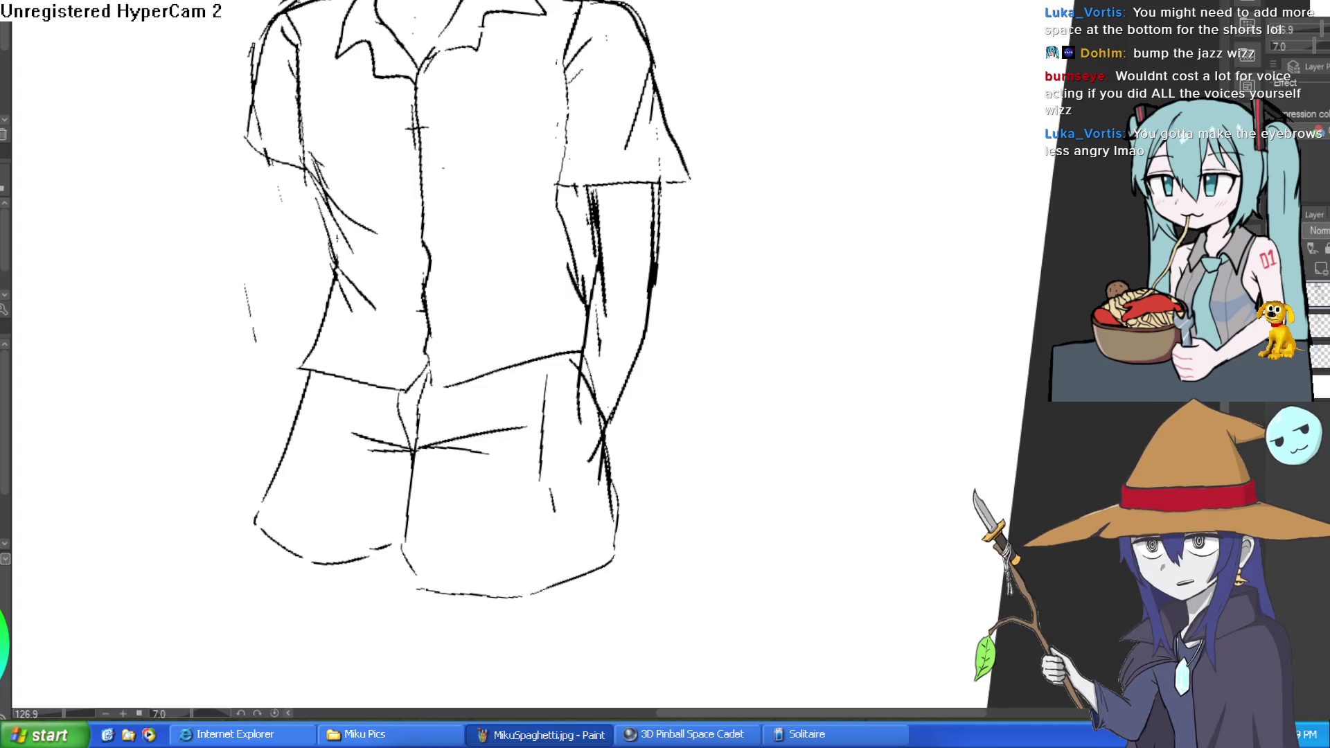
# Switch to the character lineup canvas with Ctrl+Tab.
pyautogui.hotkey('ctrl', 'Tab')
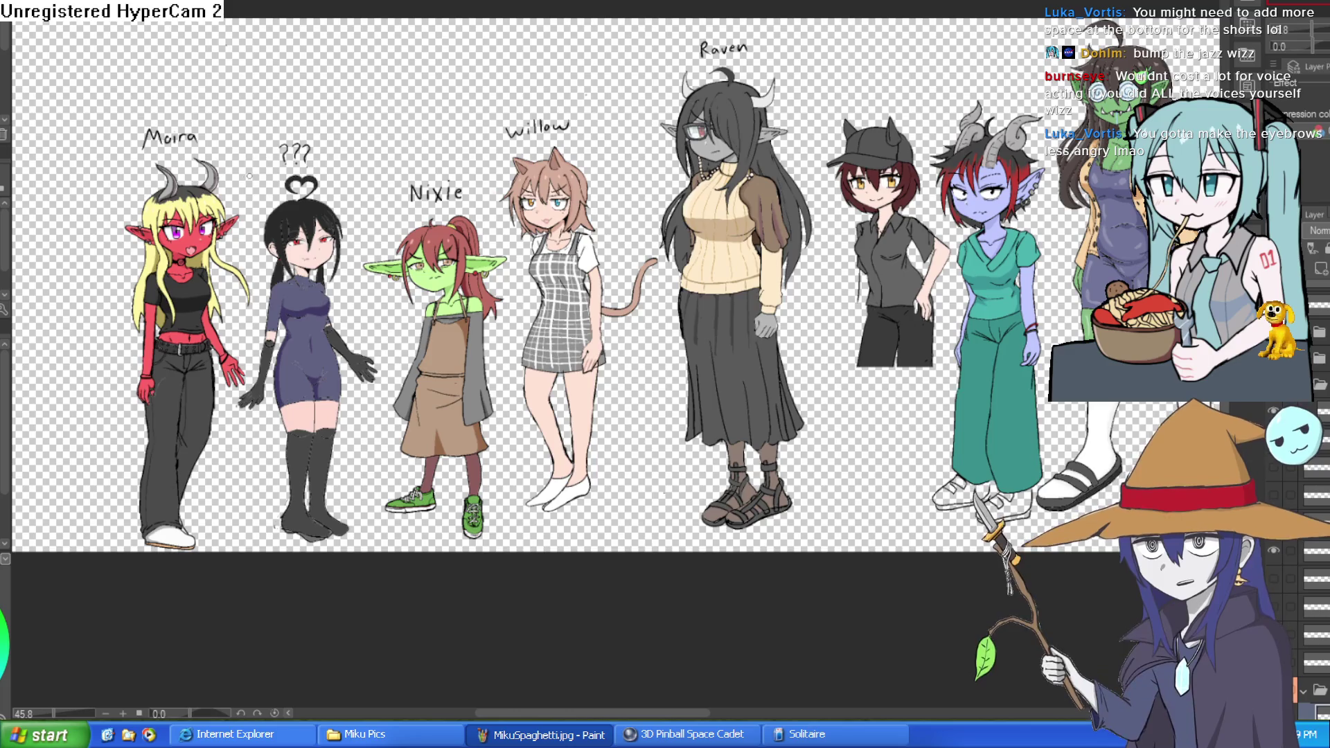
# Zoom and pan across the lineup from the goblin character and Willow over to Raven.
pyautogui.scroll(8, 579, 246)
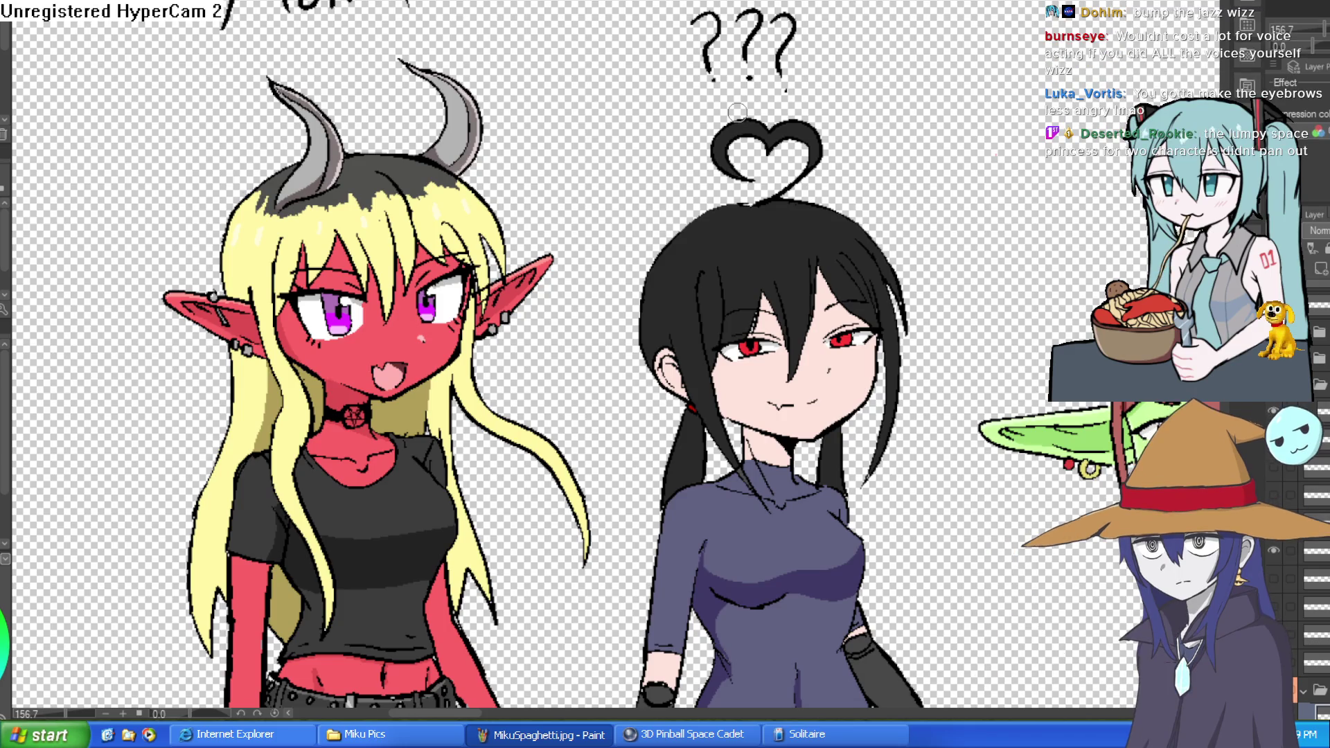
pyautogui.moveTo(674, 400); pyautogui.dragTo(649, 229)
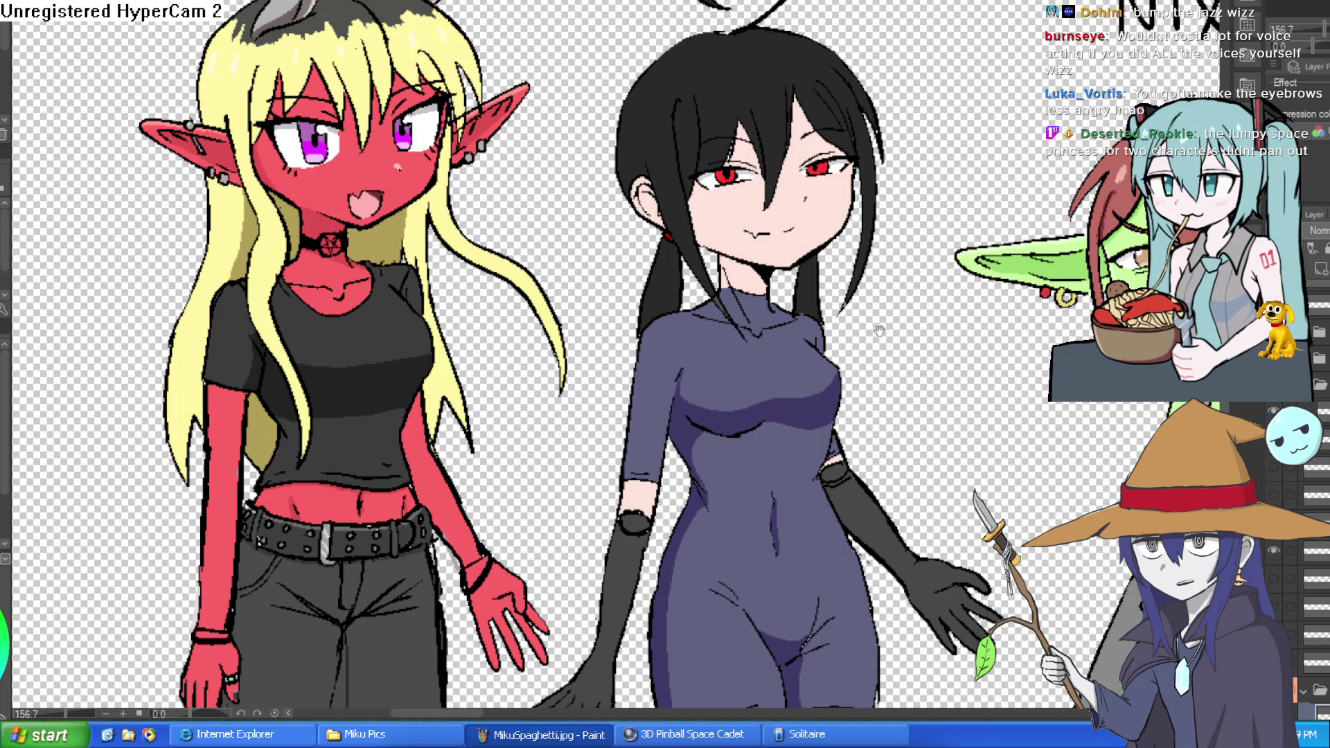
pyautogui.moveTo(902, 378); pyautogui.dragTo(794, 322)
pyautogui.scroll(-3, 904, 366)
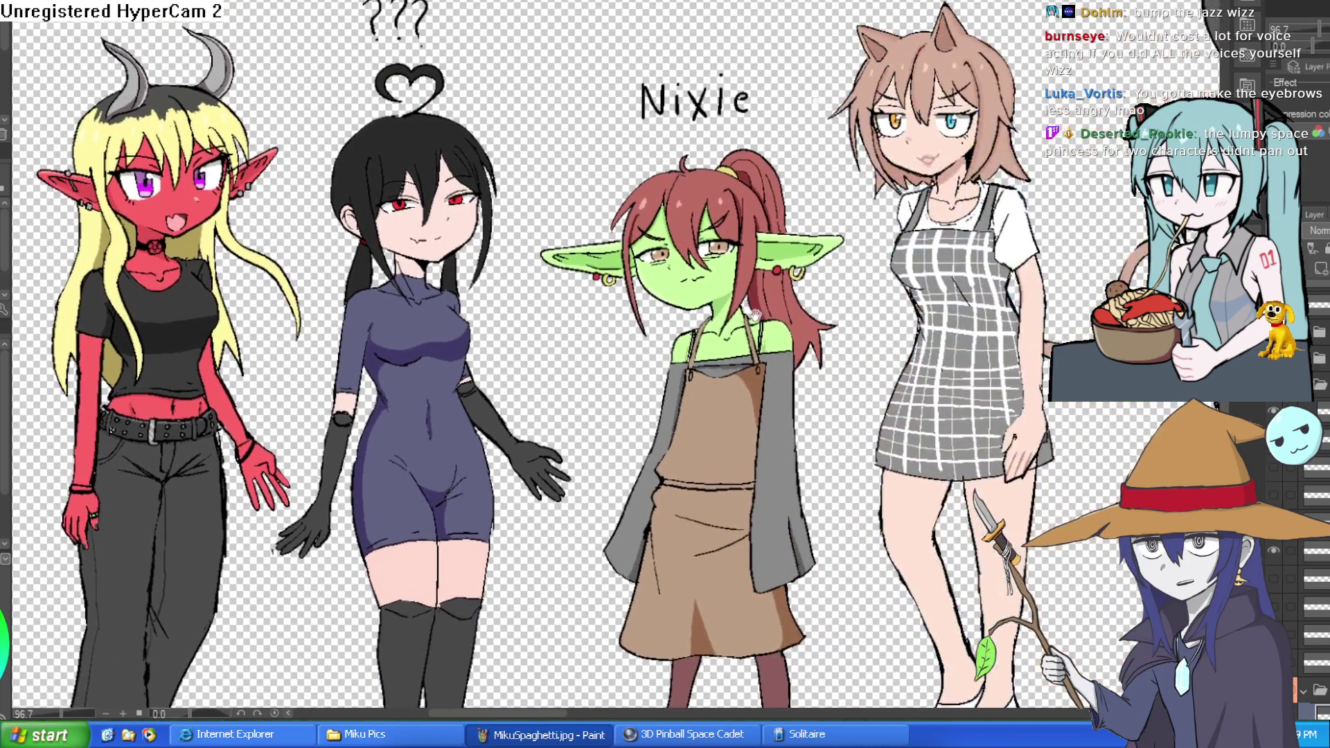
pyautogui.moveTo(930, 263); pyautogui.dragTo(831, 298)
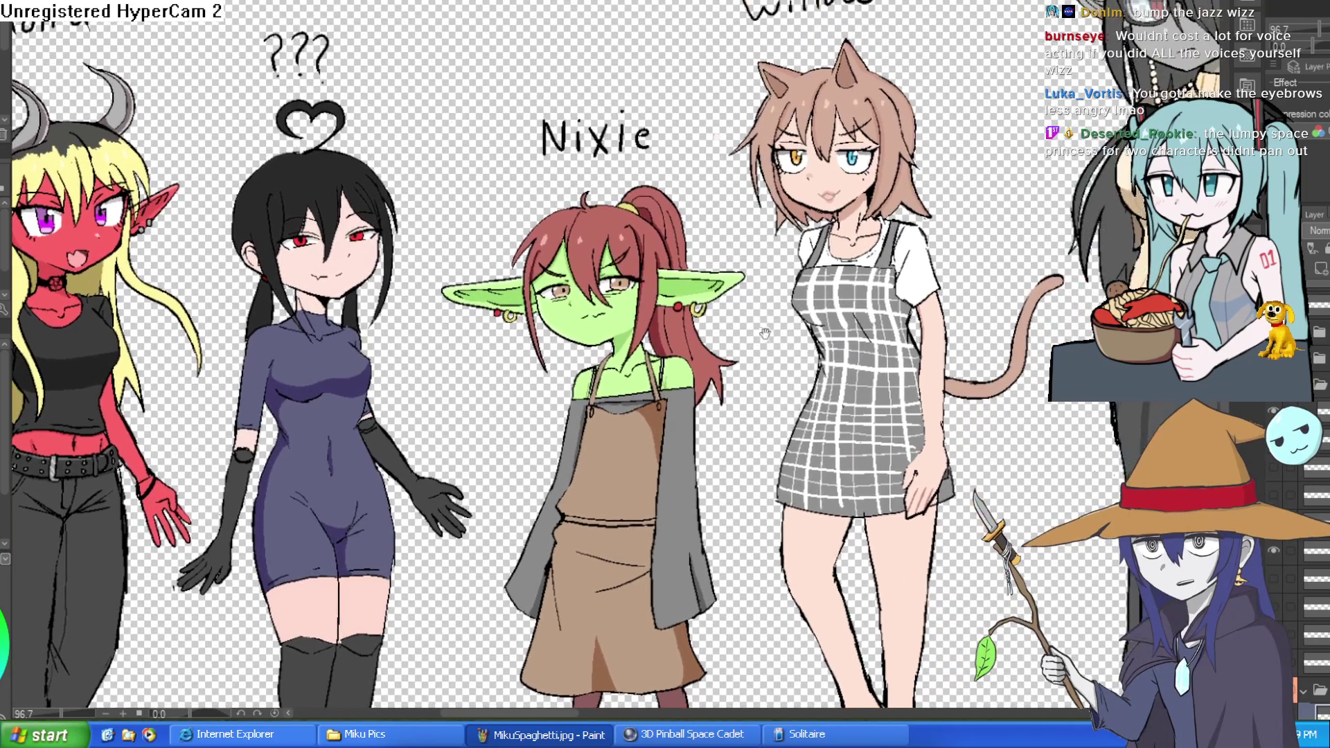
pyautogui.scroll(3, 689, 310)
pyautogui.scroll(-1, 690, 310)
pyautogui.scroll(1, 956, 238)
pyautogui.moveTo(957, 238)
pyautogui.mouseDown()
pyautogui.moveTo(866, 298)
pyautogui.moveTo(644, 347)
pyautogui.moveTo(487, 440)
pyautogui.mouseUp()
pyautogui.scroll(-2, 804, 409)
pyautogui.scroll(-1, 769, 335)
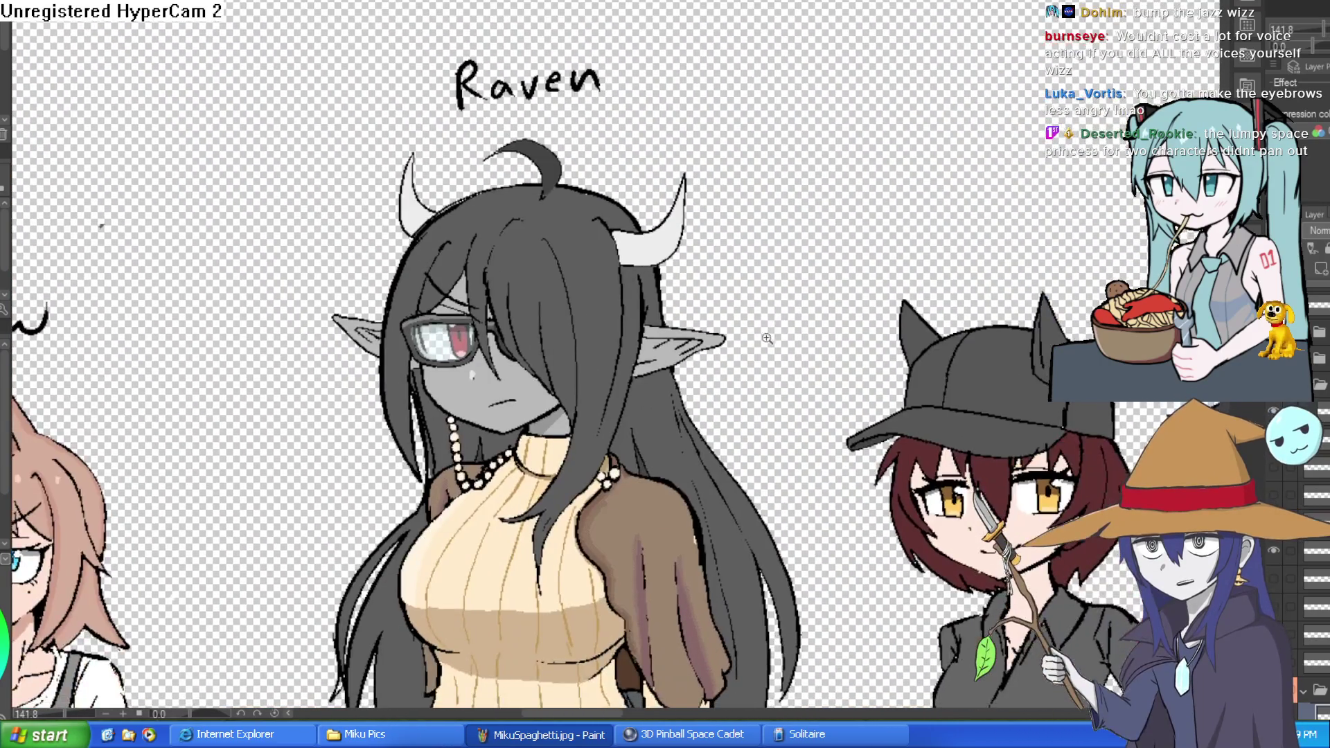
pyautogui.scroll(-1, 776, 332)
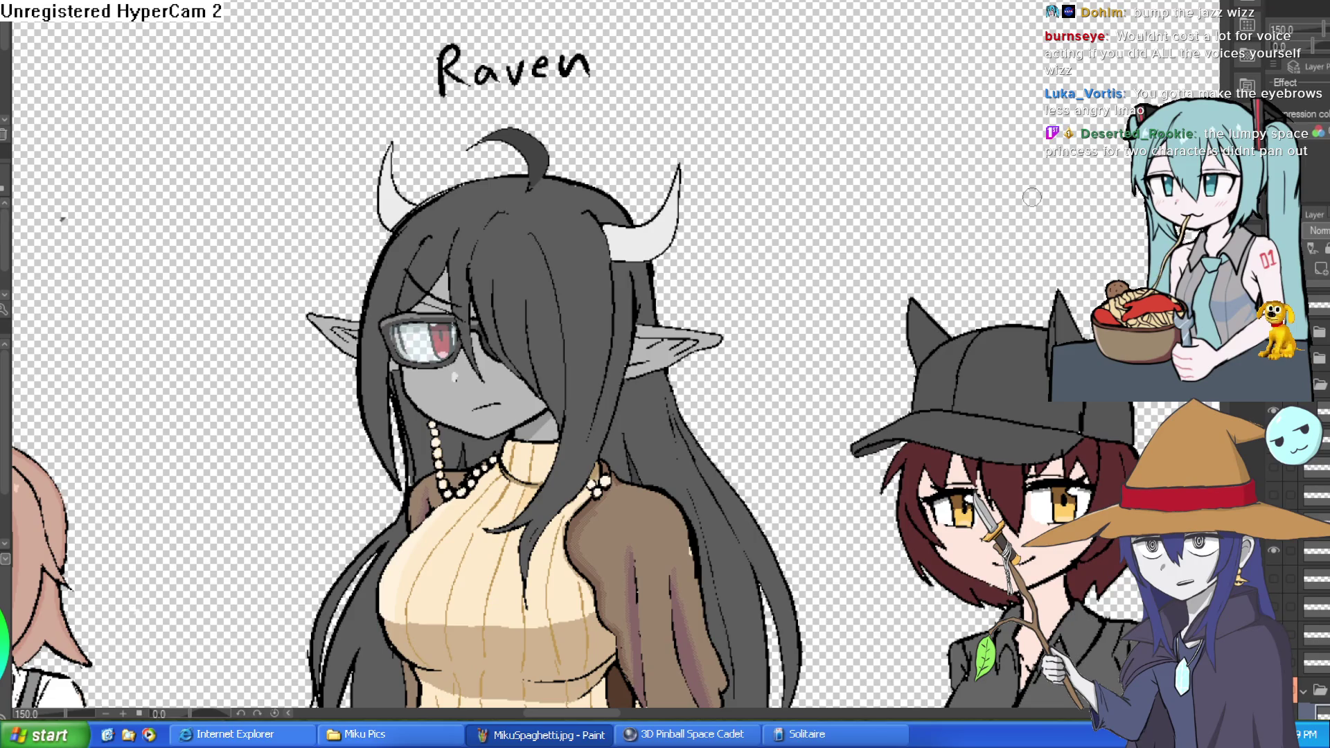
# Pan past Raven to the goblin girl's head and across to the dwarf.
pyautogui.moveTo(1031, 197)
pyautogui.mouseDown()
pyautogui.moveTo(901, 63)
pyautogui.moveTo(797, 28)
pyautogui.moveTo(841, 203)
pyautogui.mouseUp()
pyautogui.scroll(-2, 842, 203)
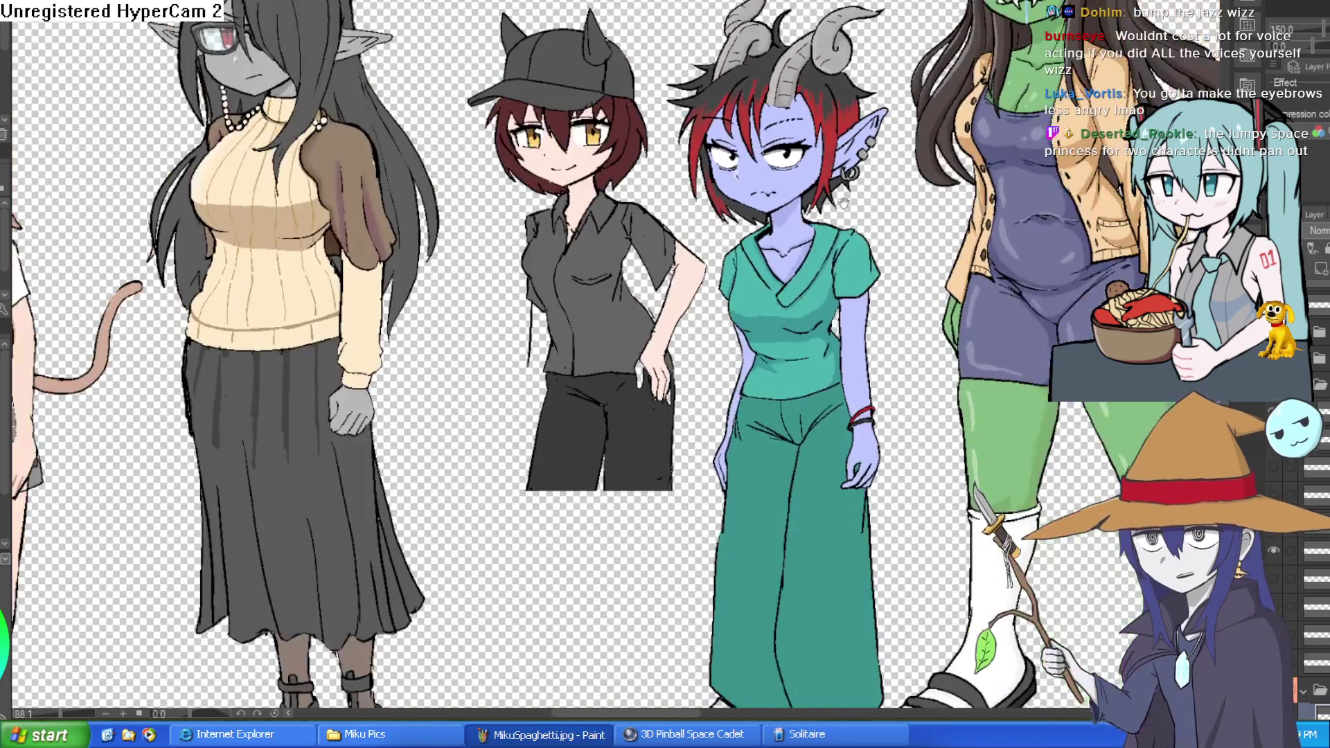
pyautogui.scroll(-2, 841, 203)
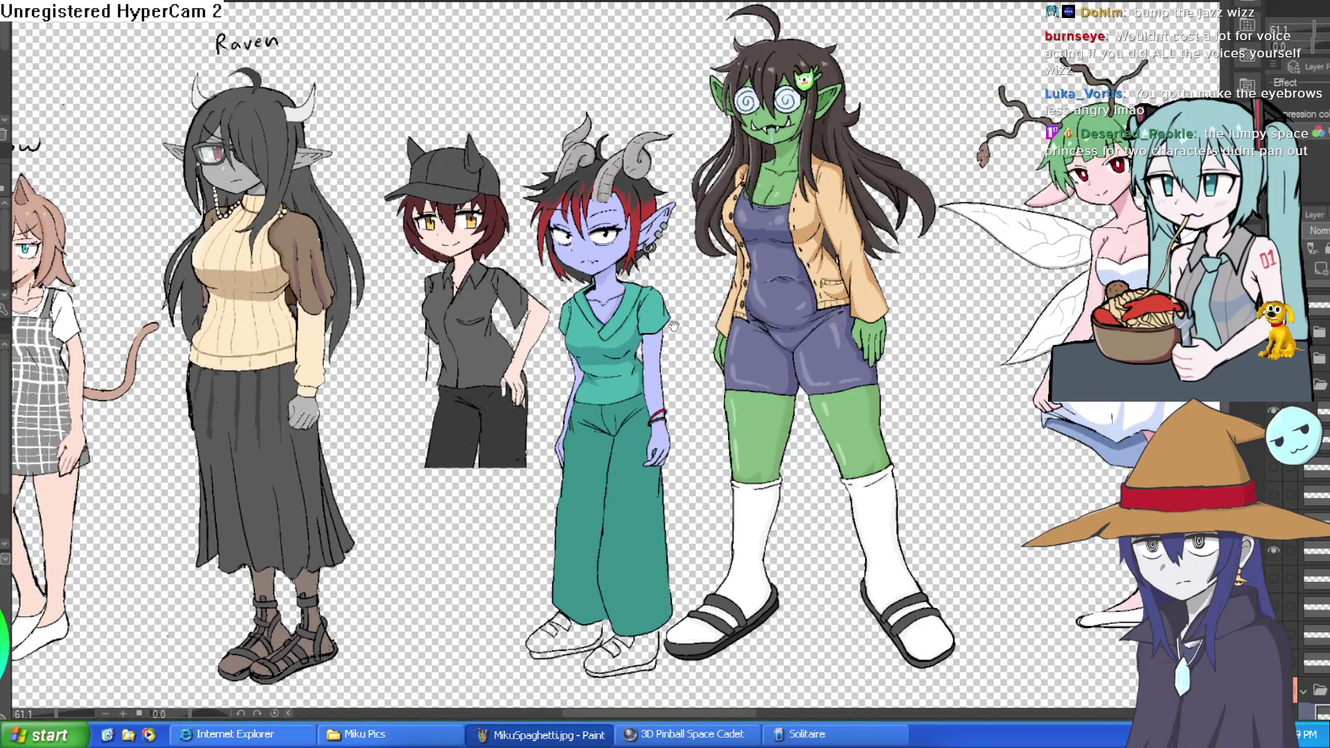
pyautogui.scroll(4, 662, 292)
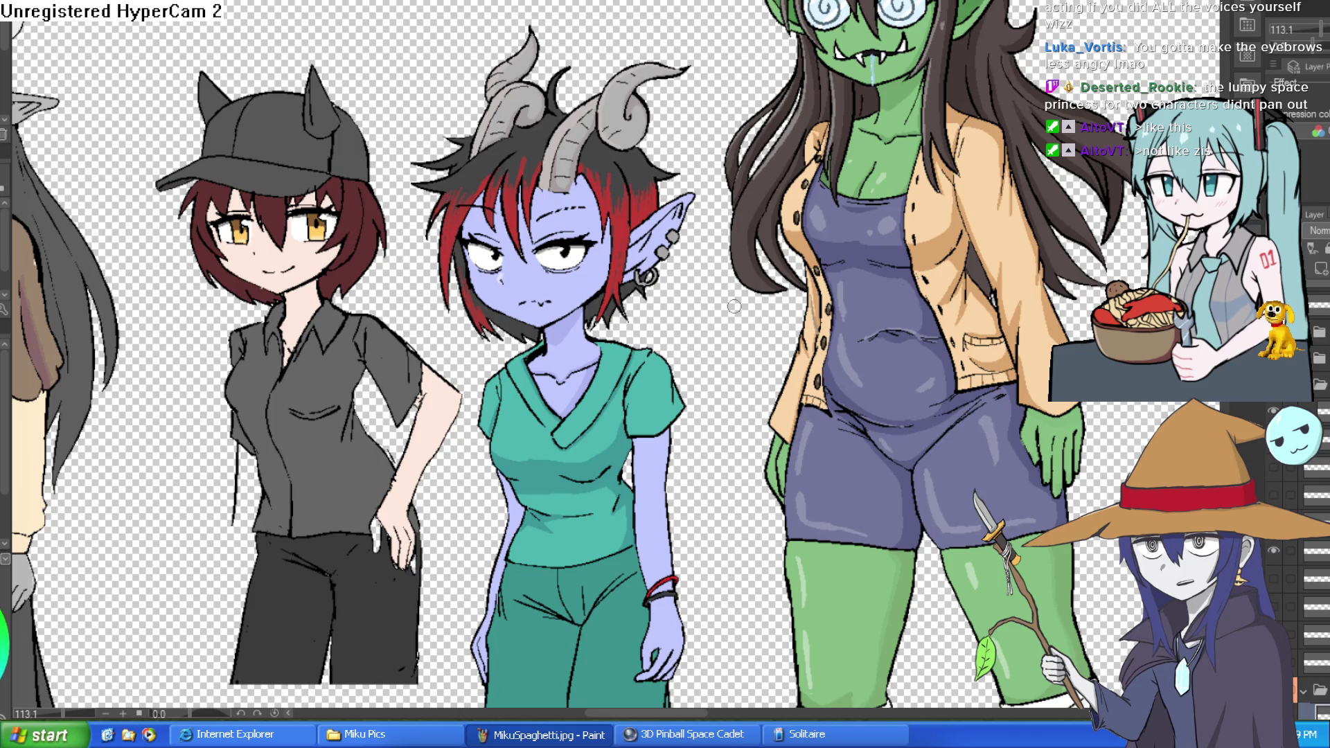
pyautogui.moveTo(734, 306); pyautogui.dragTo(429, 479)
pyautogui.moveTo(925, 288)
pyautogui.mouseDown()
pyautogui.moveTo(926, 392)
pyautogui.moveTo(914, 326)
pyautogui.mouseUp()
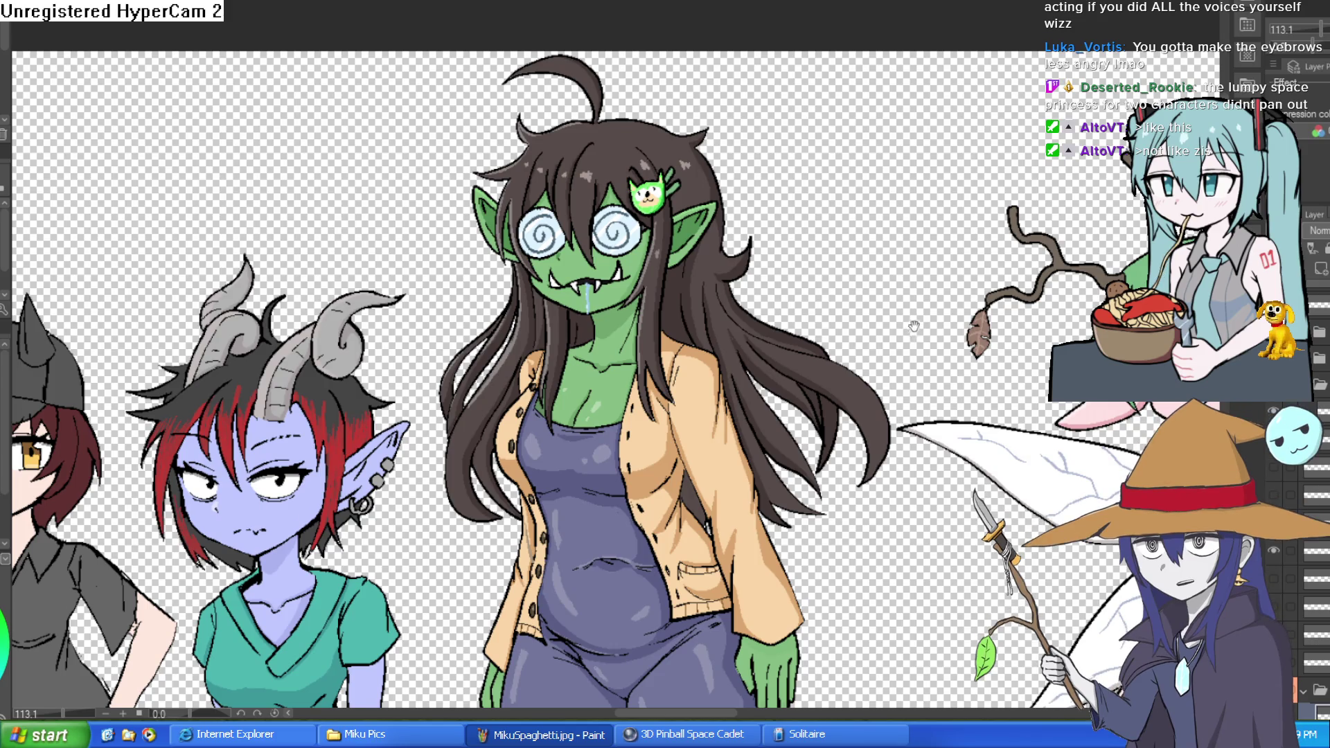
pyautogui.scroll(-3, 914, 326)
pyautogui.scroll(1, 676, 273)
pyautogui.moveTo(676, 274)
pyautogui.mouseDown()
pyautogui.moveTo(528, 189)
pyautogui.moveTo(131, 235)
pyautogui.moveTo(1048, 303)
pyautogui.moveTo(839, 338)
pyautogui.mouseUp()
pyautogui.scroll(-5, 1048, 303)
pyautogui.scroll(8, 840, 338)
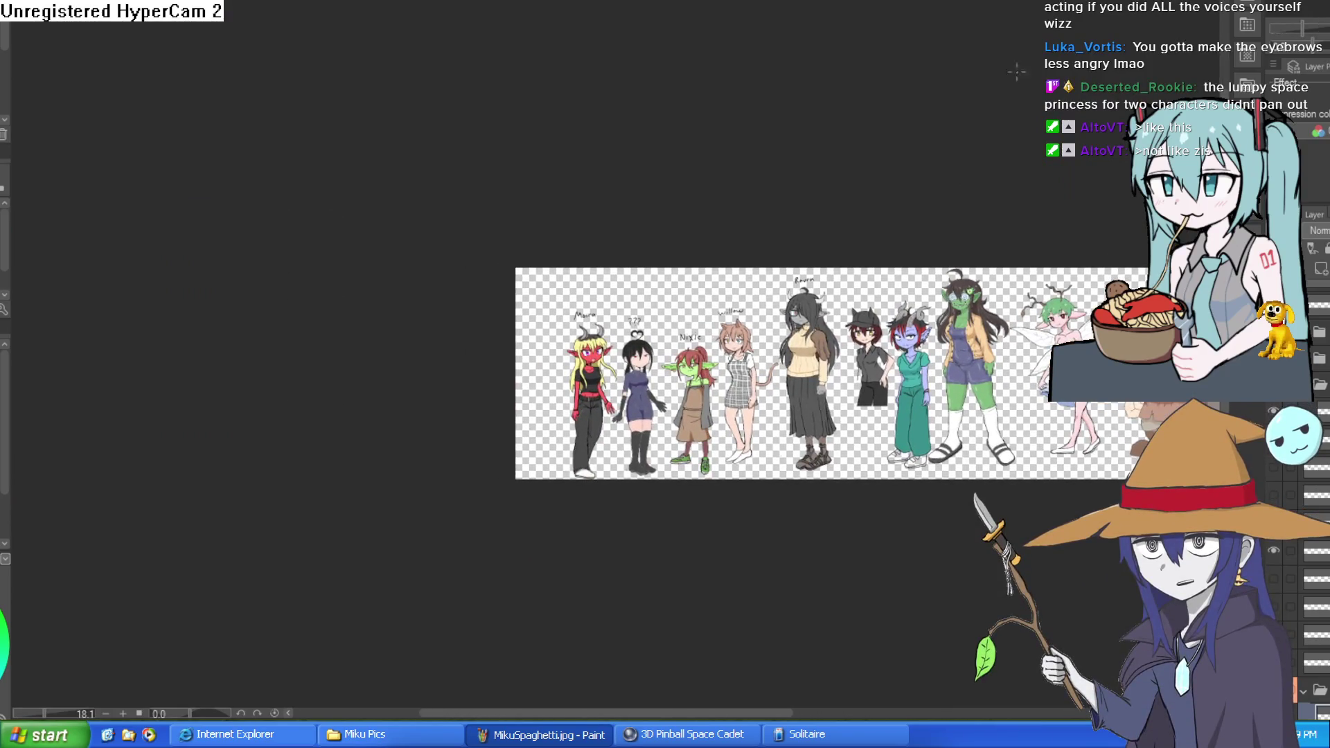
pyautogui.scroll(-3, 840, 338)
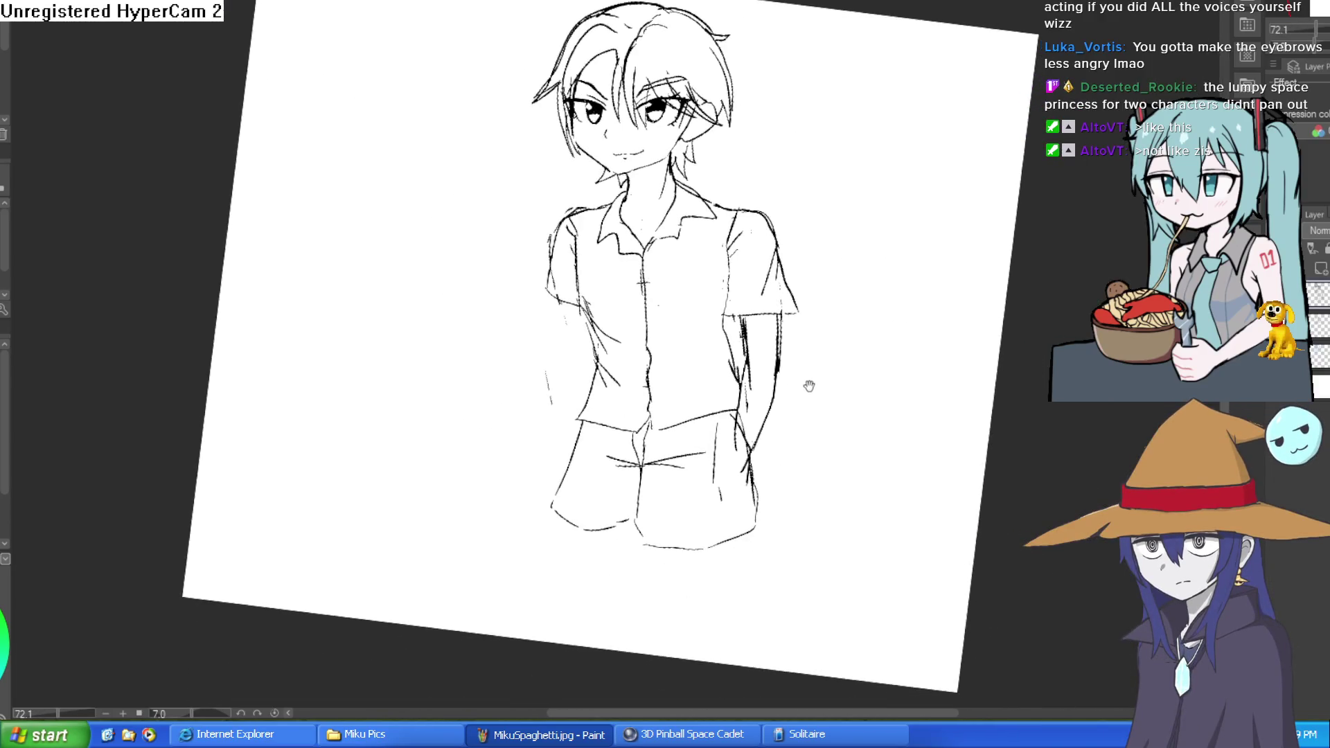
pyautogui.moveTo(663, 249)
pyautogui.mouseDown()
pyautogui.moveTo(857, 285)
pyautogui.moveTo(1230, 77)
pyautogui.mouseUp()
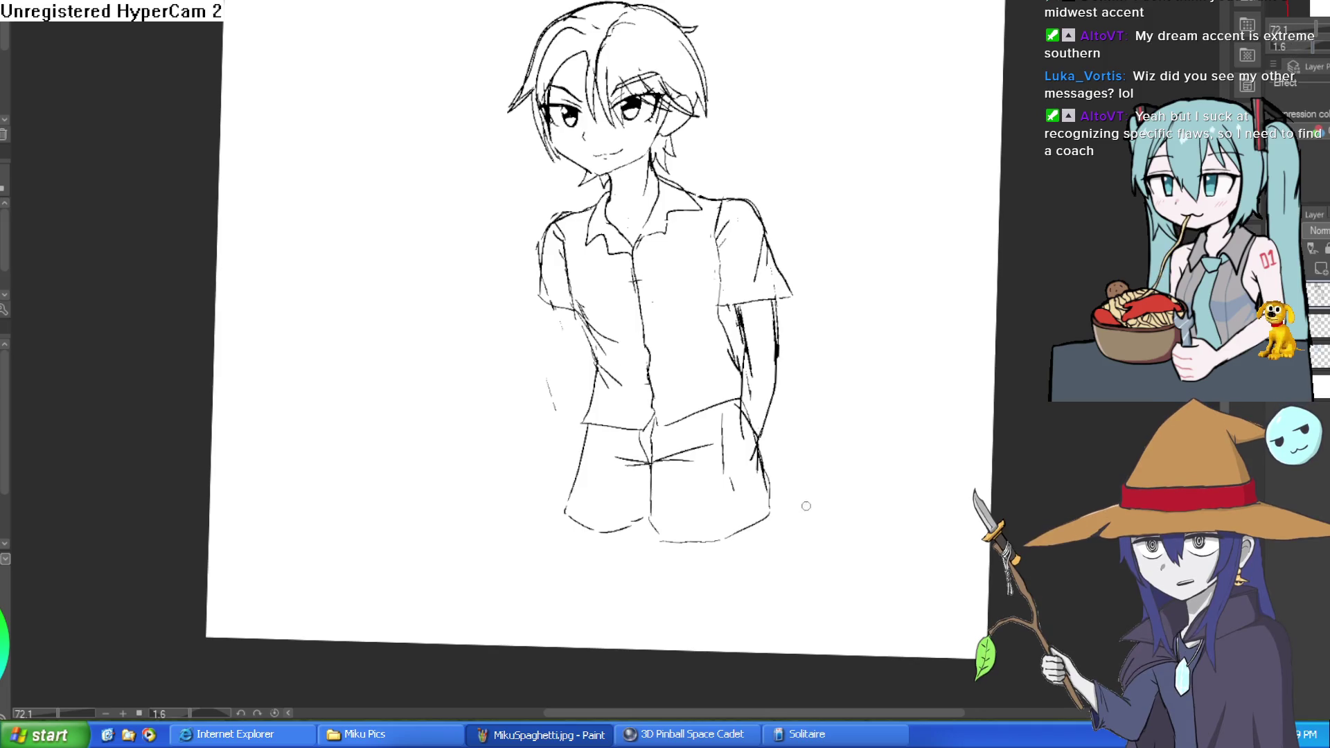
pyautogui.moveTo(807, 503); pyautogui.dragTo(777, 371)
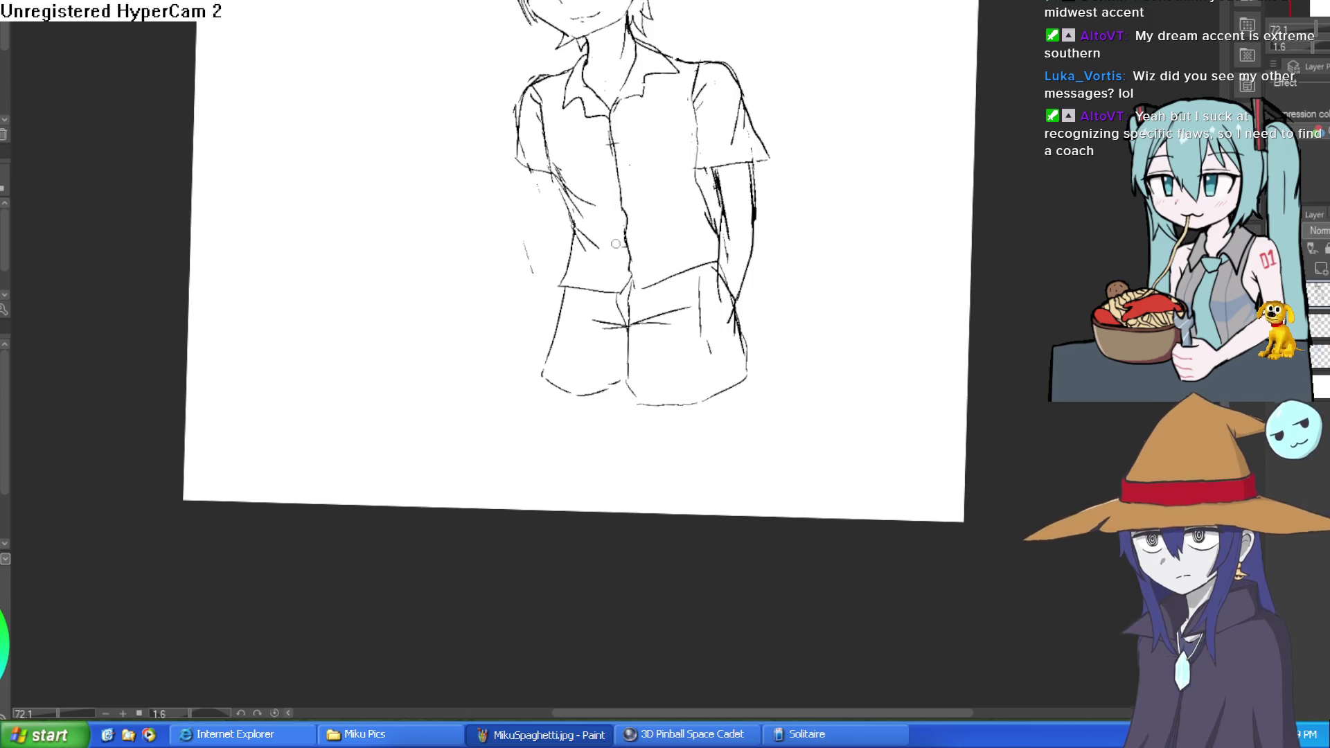
pyautogui.scroll(4, 548, 179)
pyautogui.moveTo(506, 144)
pyautogui.mouseDown()
pyautogui.moveTo(575, 317)
pyautogui.moveTo(564, 446)
pyautogui.mouseUp()
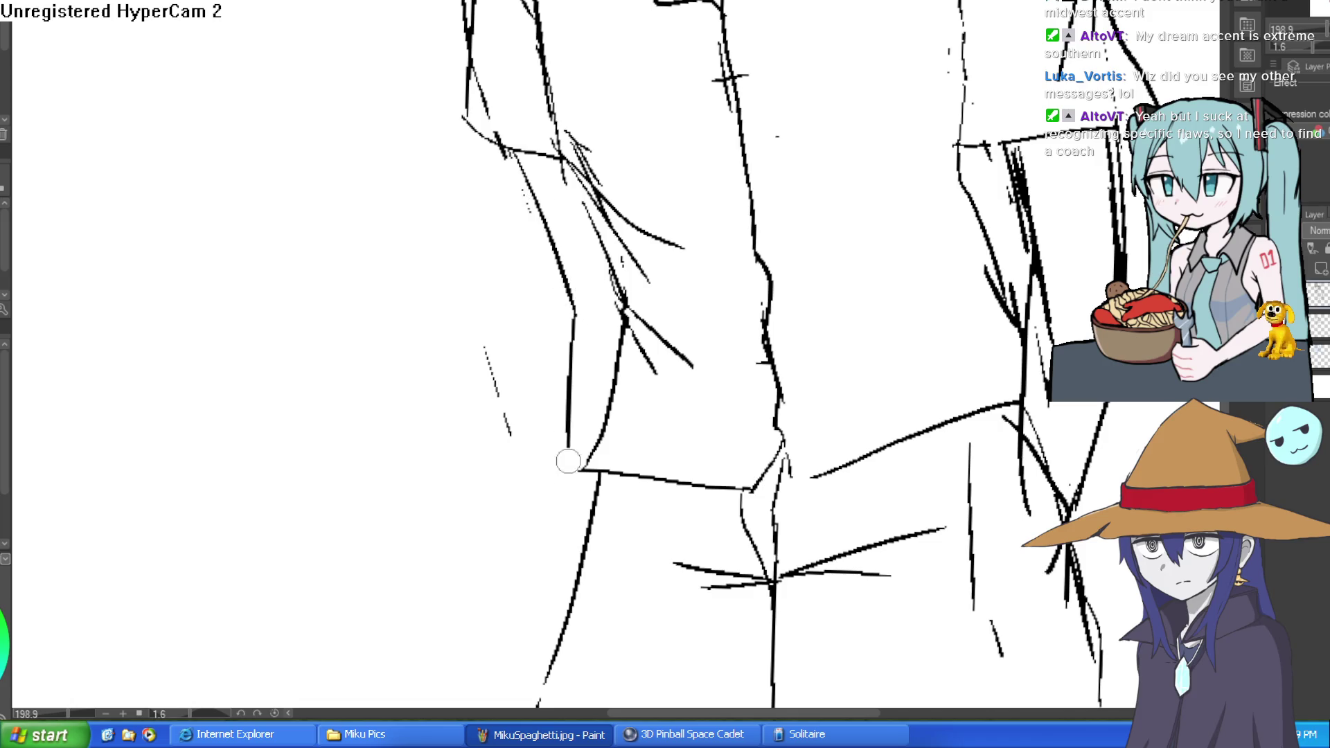
pyautogui.scroll(-1, 736, 439)
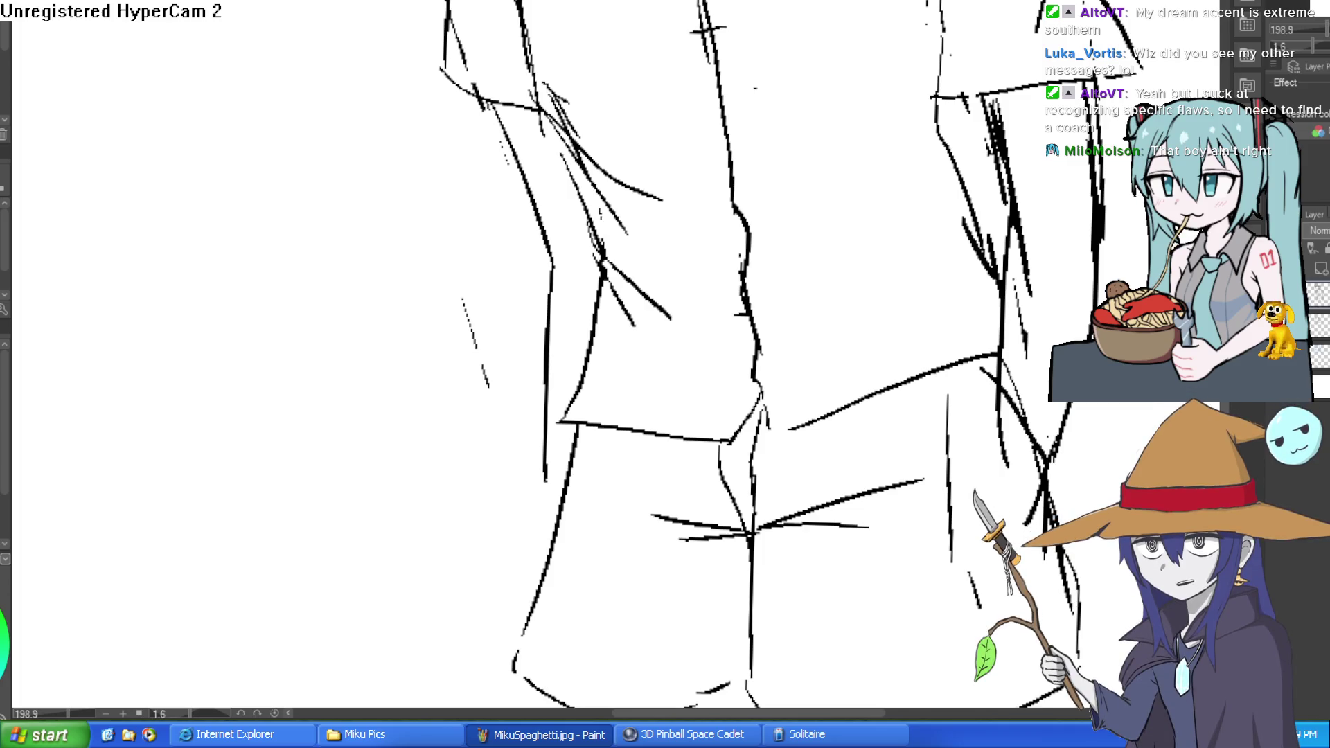
pyautogui.scroll(-5, 716, 338)
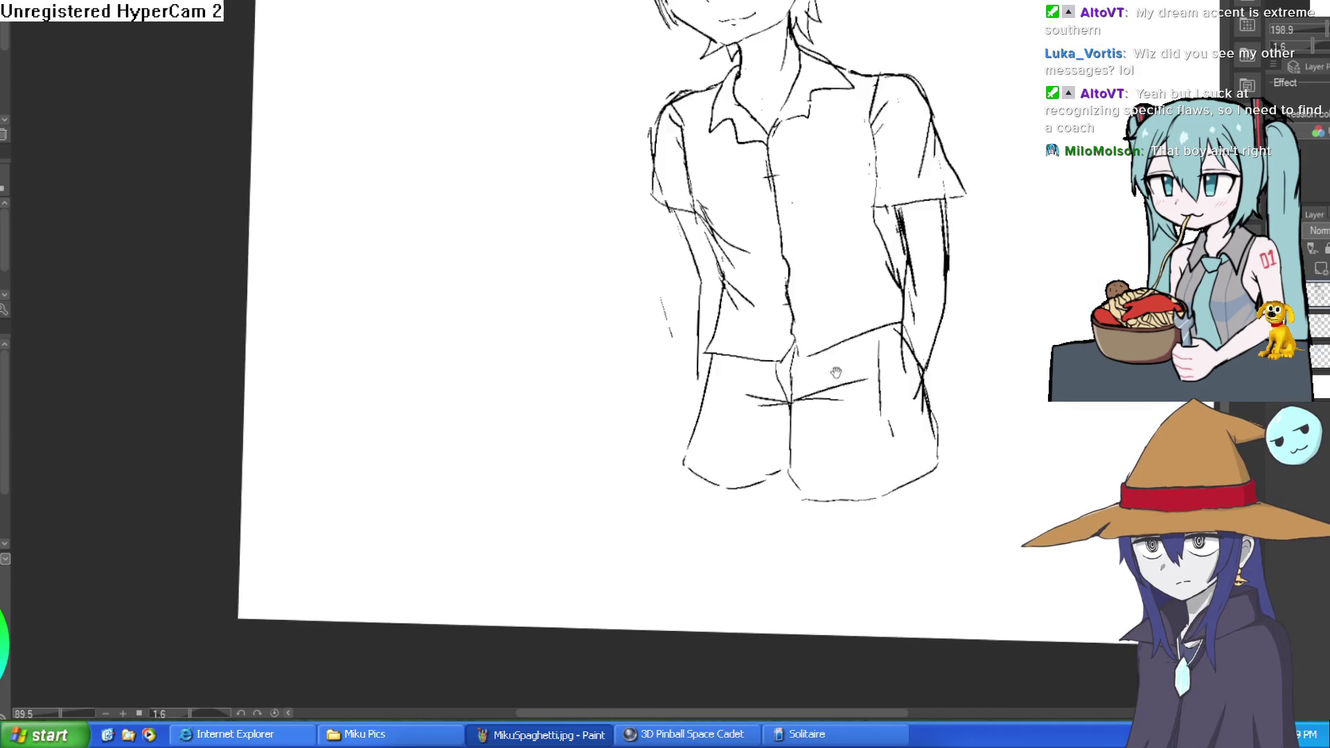
pyautogui.scroll(5, 716, 337)
pyautogui.moveTo(629, 370); pyautogui.dragTo(656, 248)
pyautogui.hotkey('ctrl', 'z')
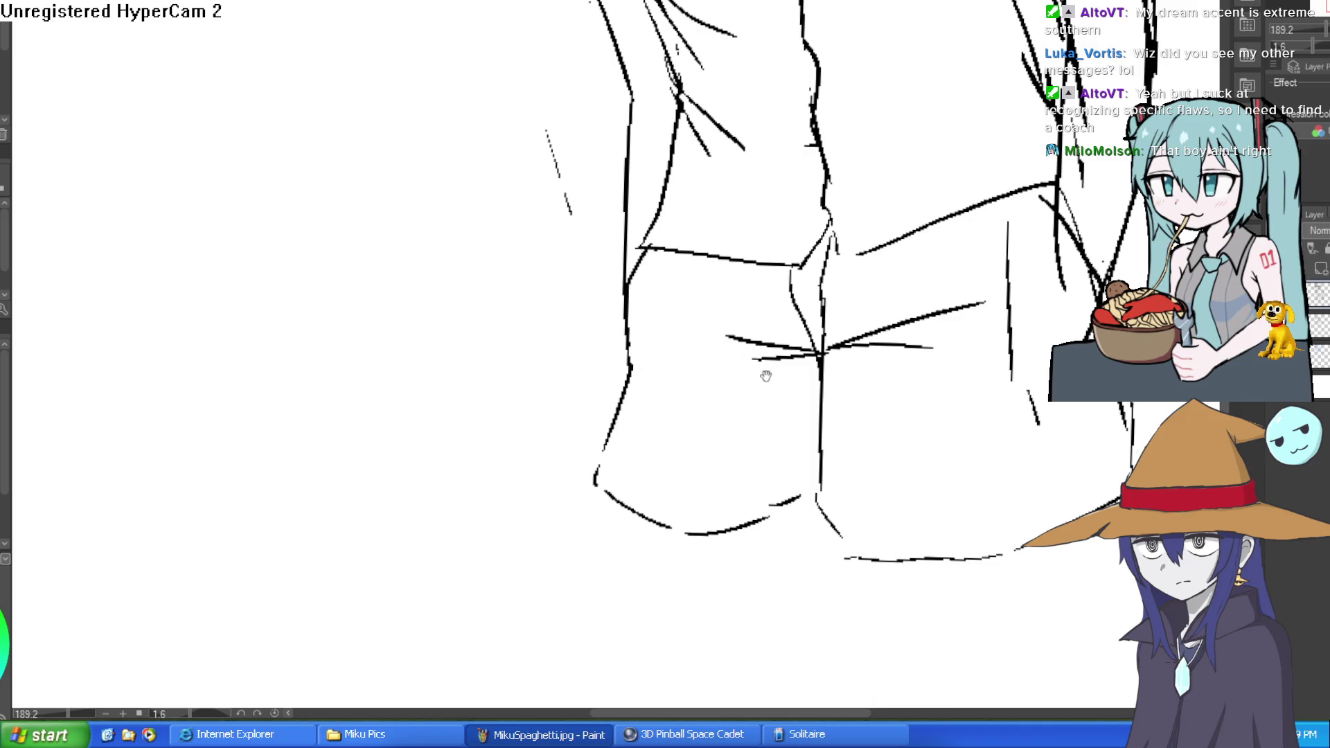
pyautogui.moveTo(766, 371); pyautogui.dragTo(665, 331)
pyautogui.moveTo(524, 294); pyautogui.dragTo(538, 393)
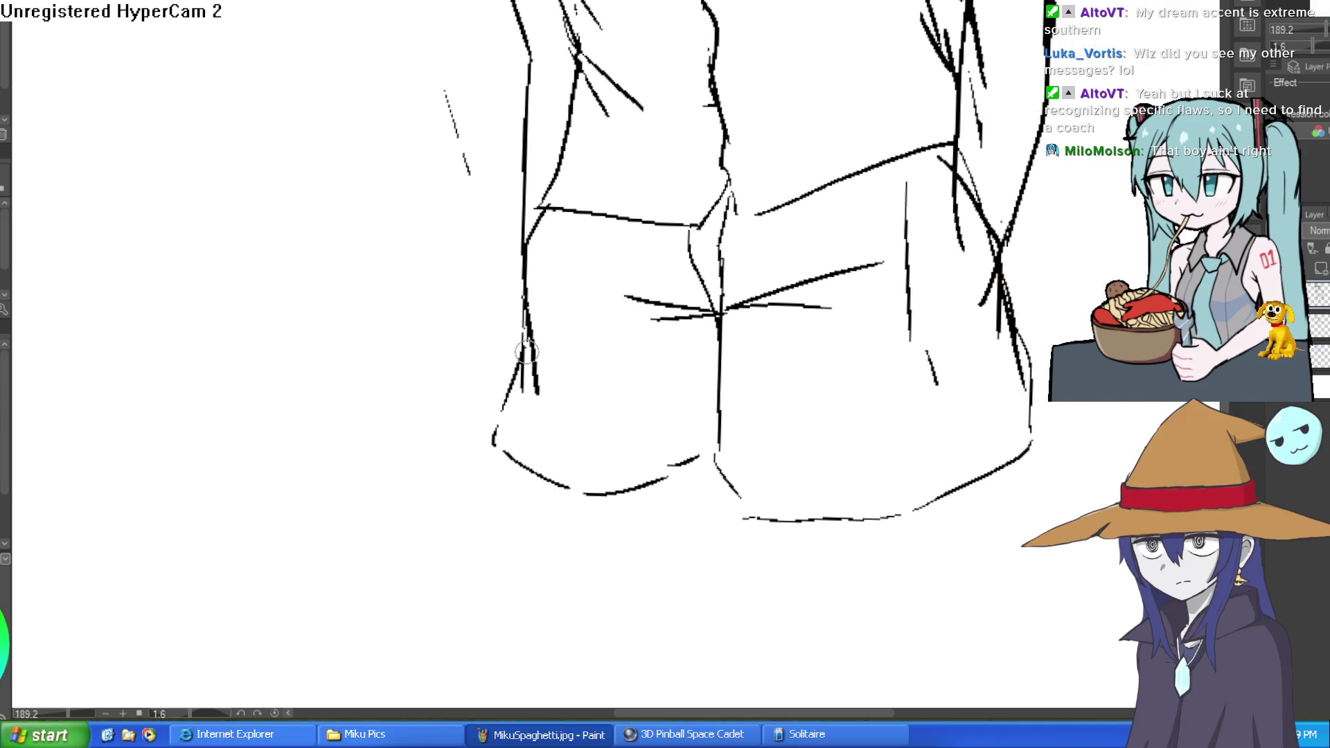
pyautogui.scroll(-5, 679, 326)
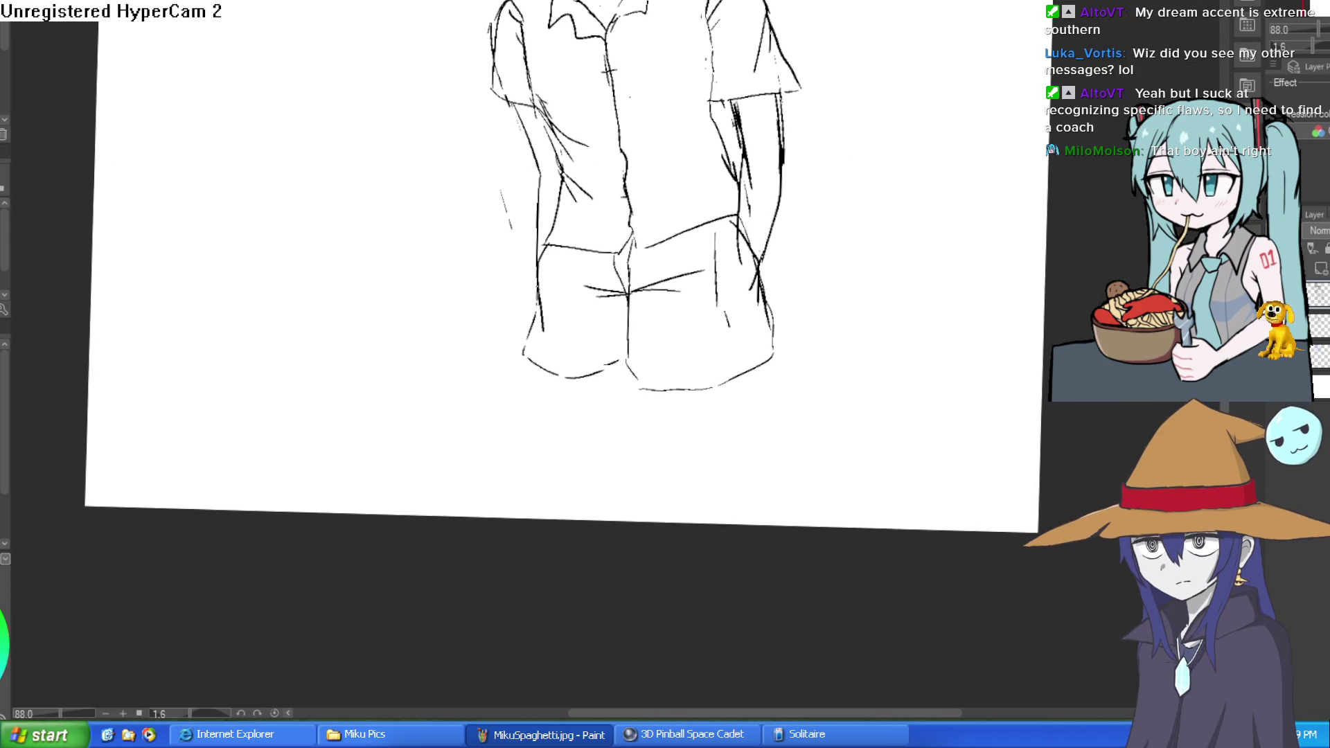
pyautogui.scroll(3, 728, 365)
pyautogui.scroll(-3, 682, 518)
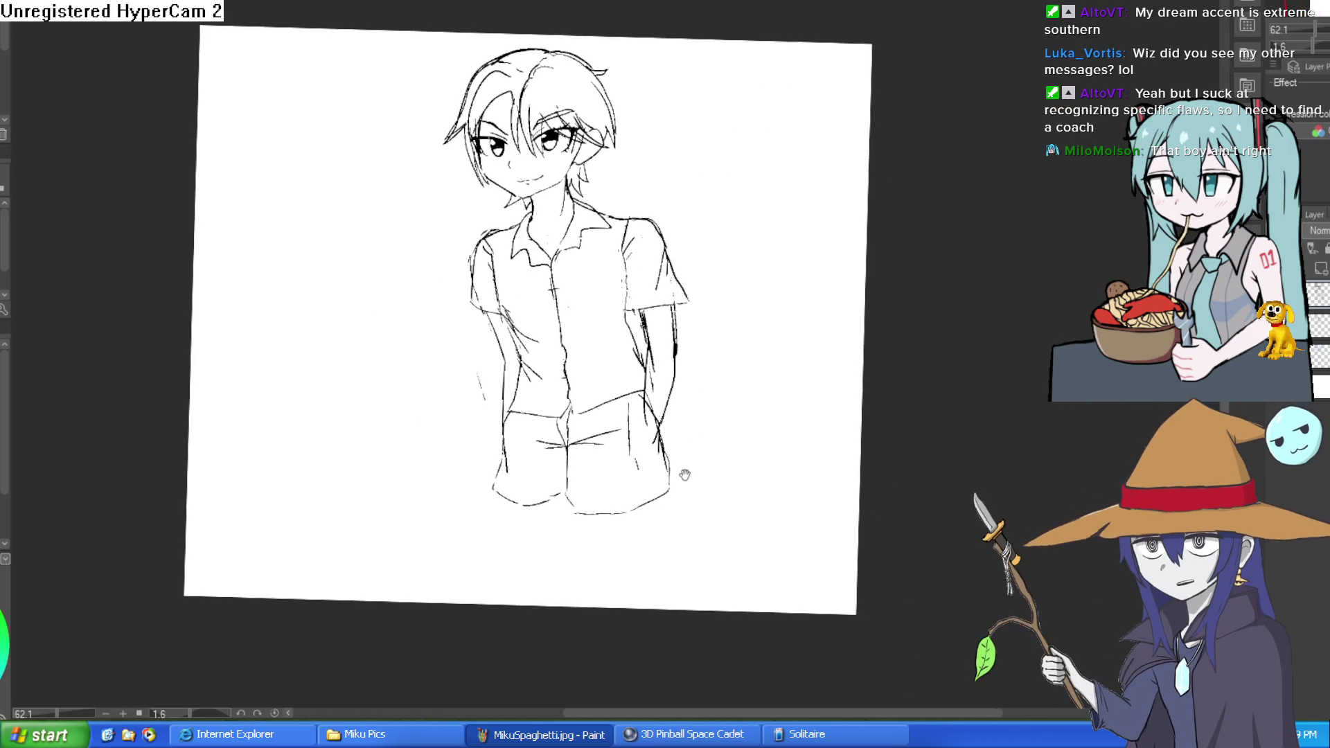
pyautogui.scroll(4, 608, 343)
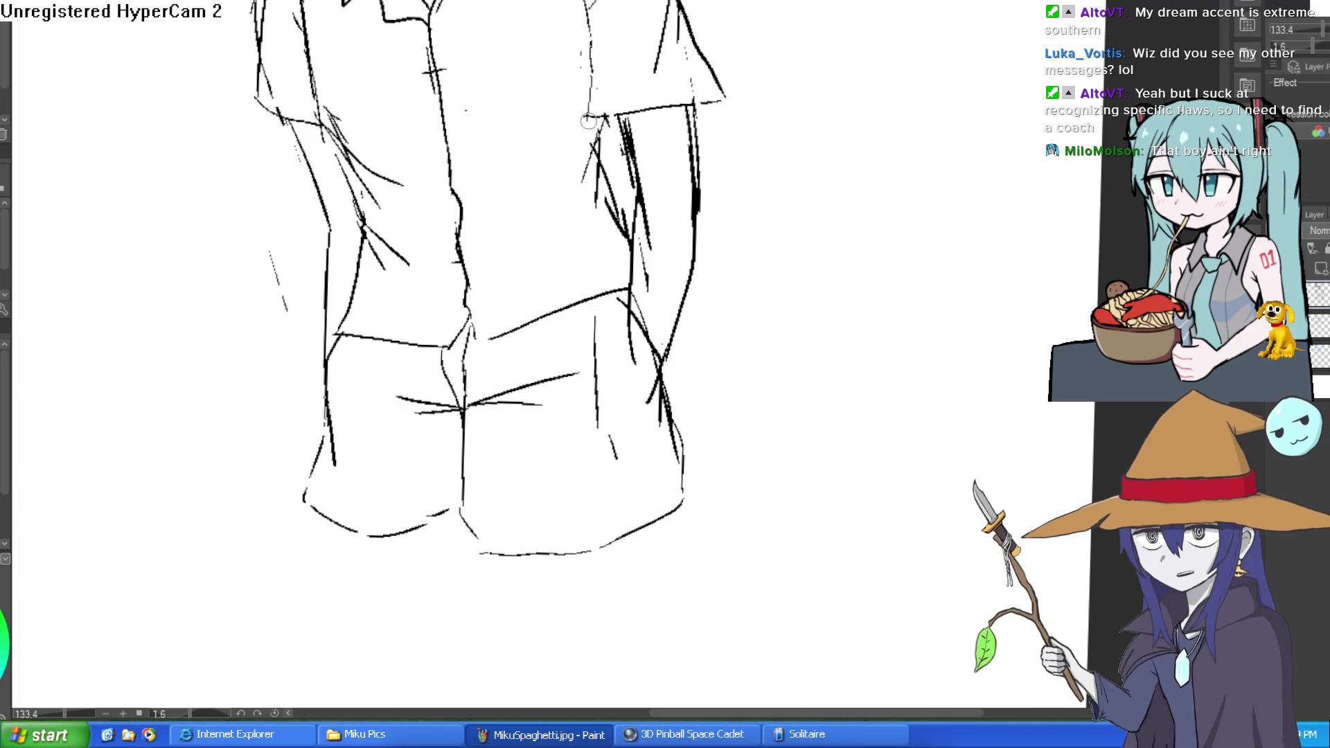
pyautogui.scroll(-2, 574, 205)
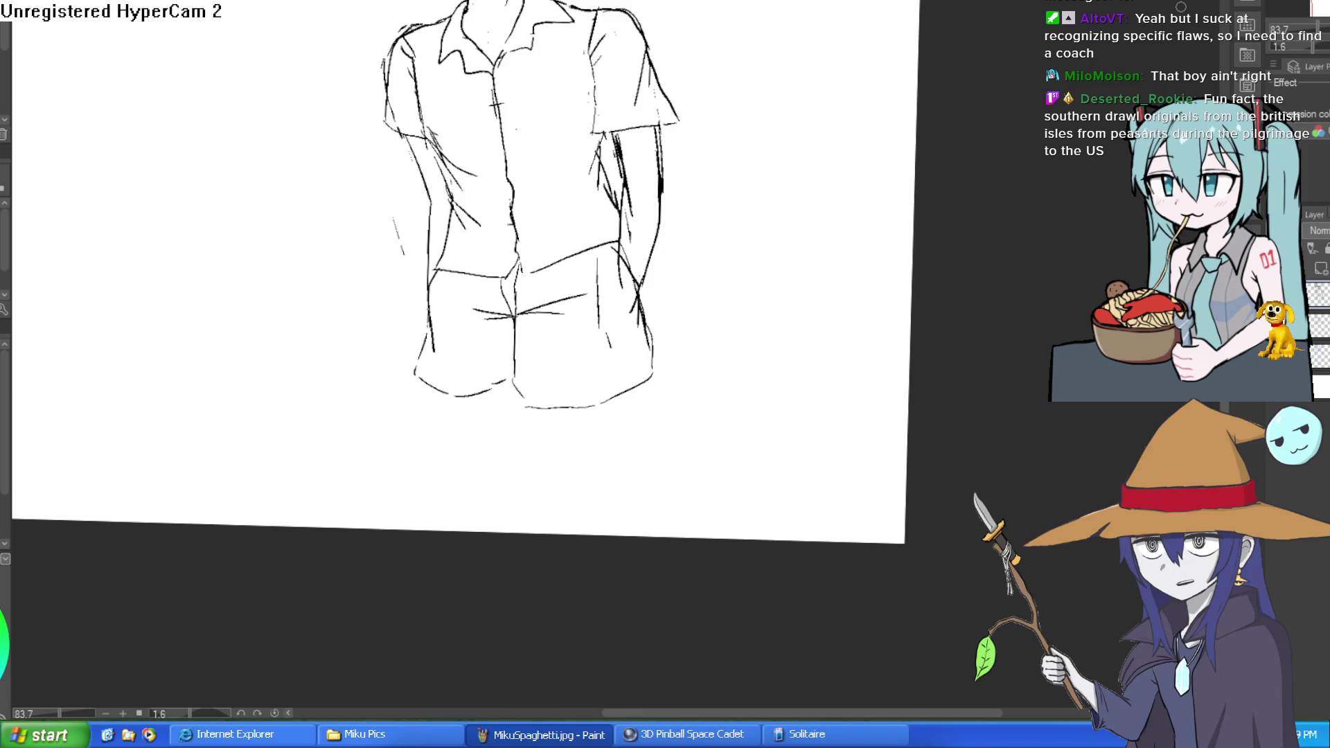
pyautogui.scroll(-3, 485, 277)
# Zoom onto the face and erase part of the thick upper lash stroke.
pyautogui.scroll(6, 561, 114)
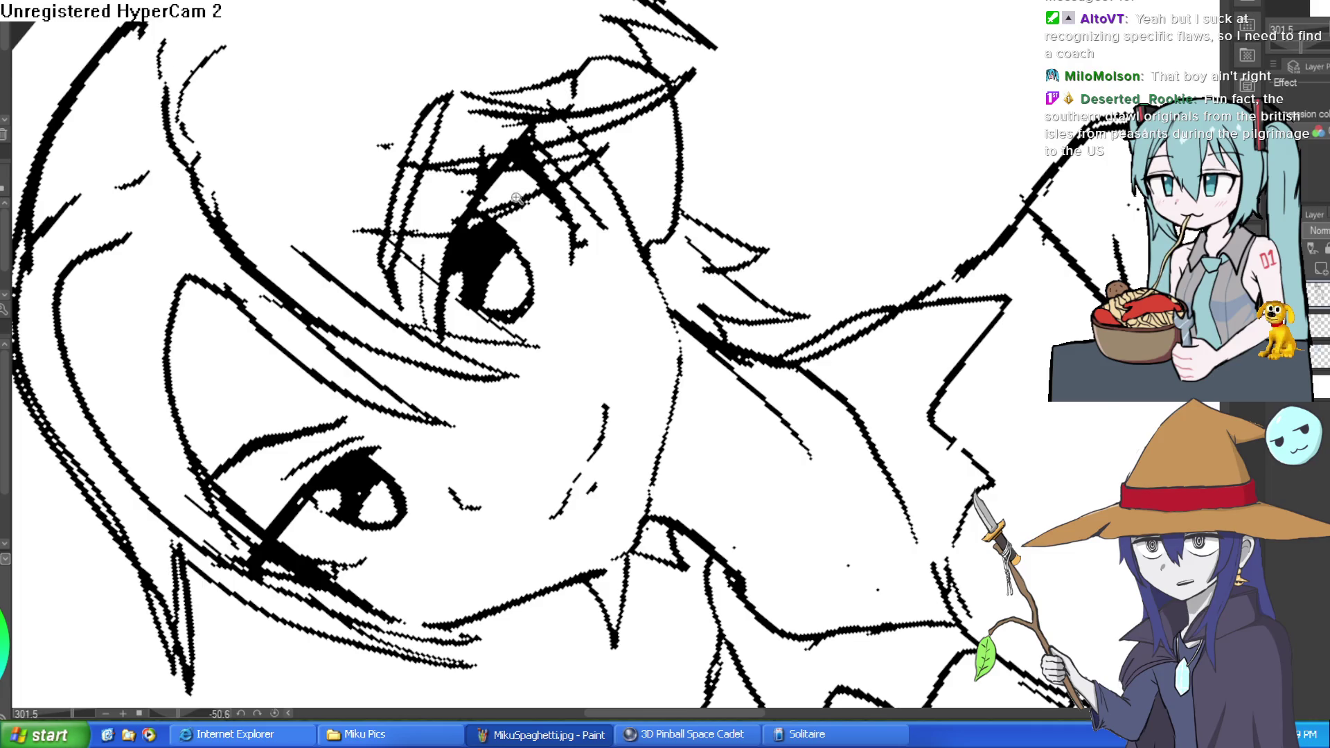
pyautogui.scroll(4, 503, 208)
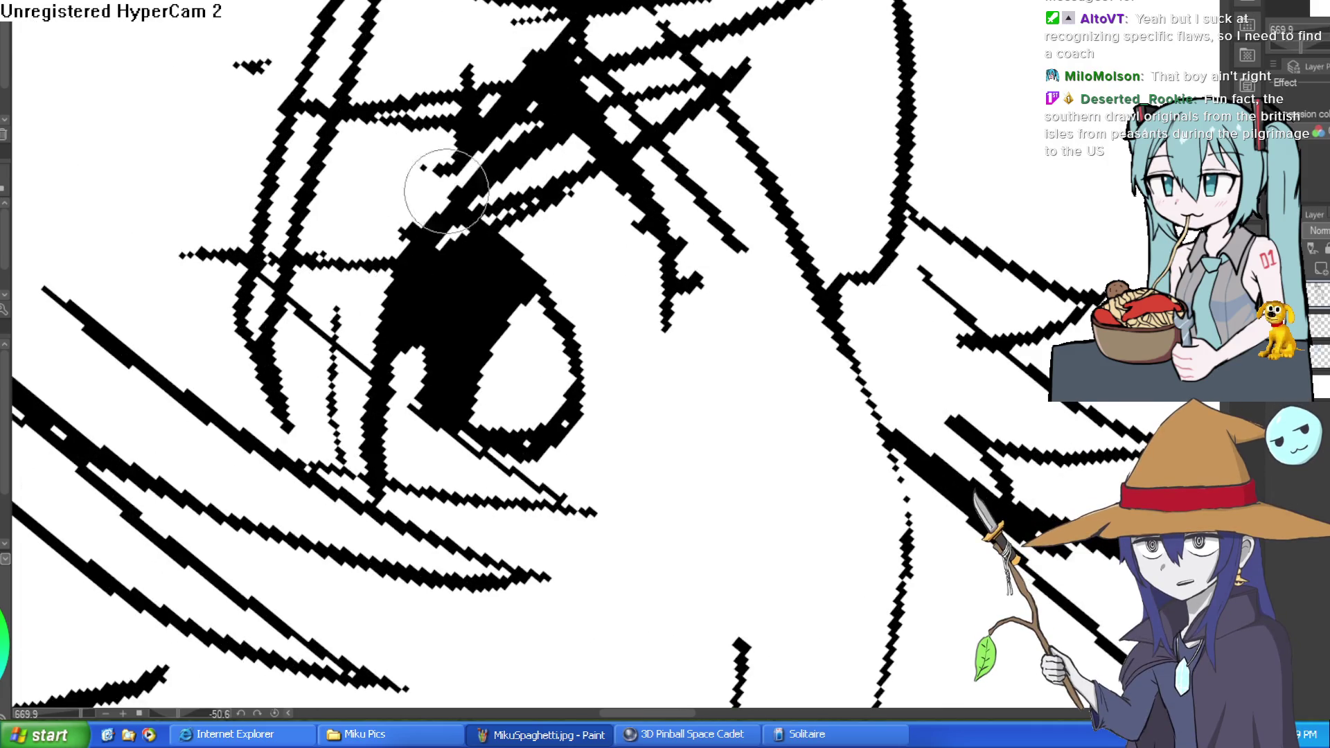
pyautogui.moveTo(549, 65); pyautogui.dragTo(565, 92)
# Turn the face sideways, thin the thick black line by the eye, then level the canvas.
pyautogui.scroll(-5, 401, 252)
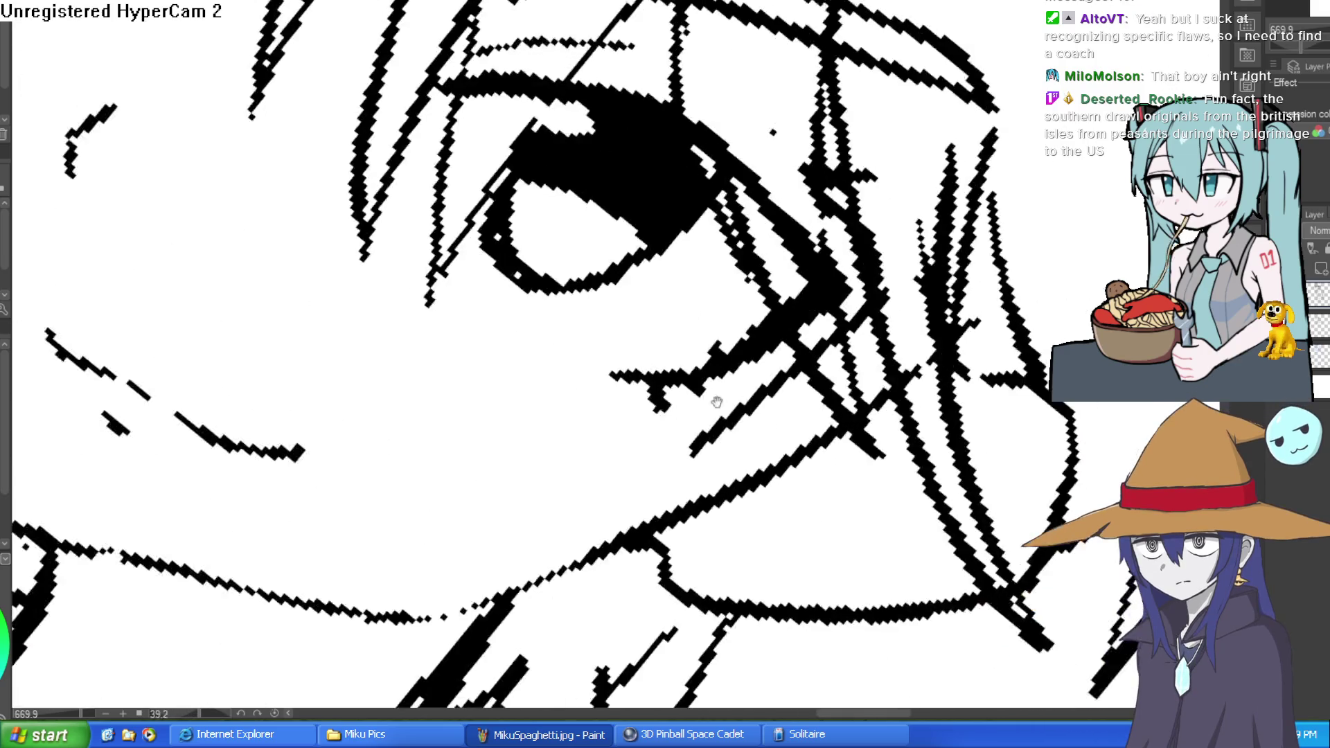
pyautogui.moveTo(891, 325)
pyautogui.mouseDown()
pyautogui.moveTo(882, 499)
pyautogui.moveTo(700, 418)
pyautogui.mouseUp()
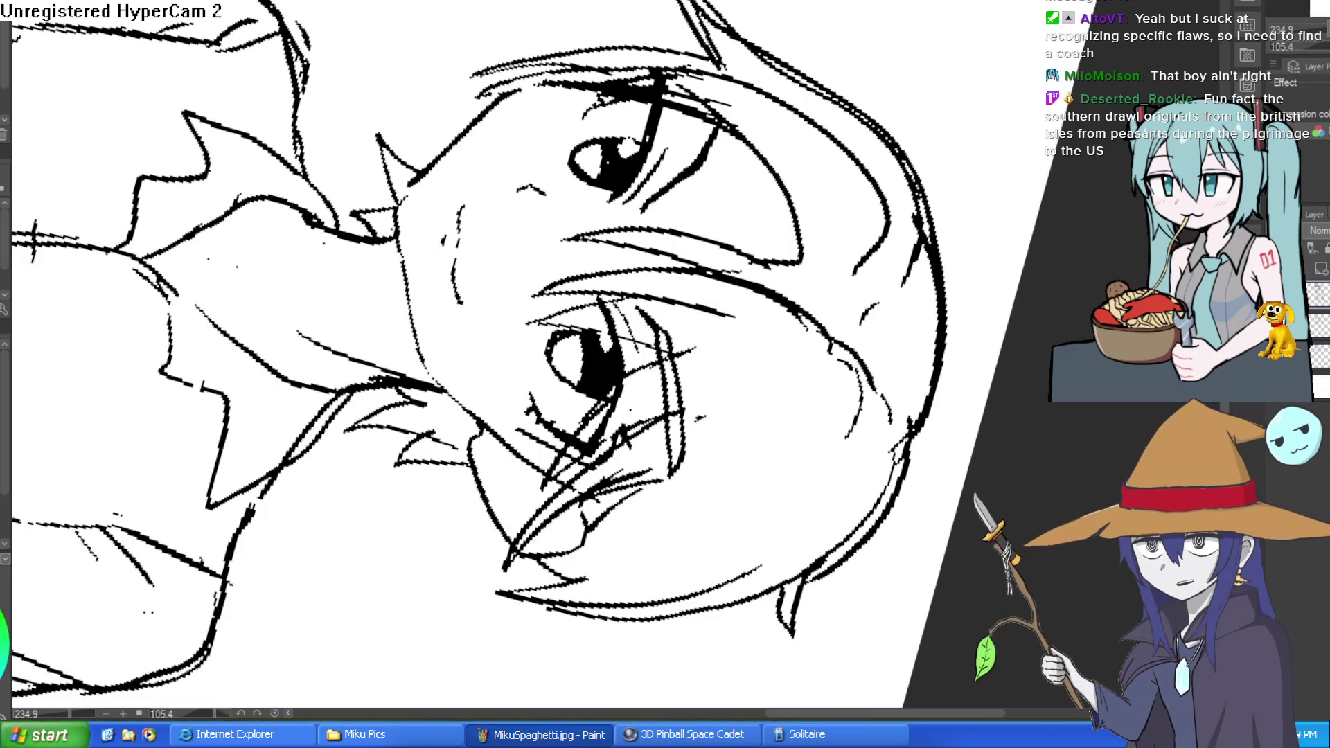
pyautogui.scroll(5, 652, 115)
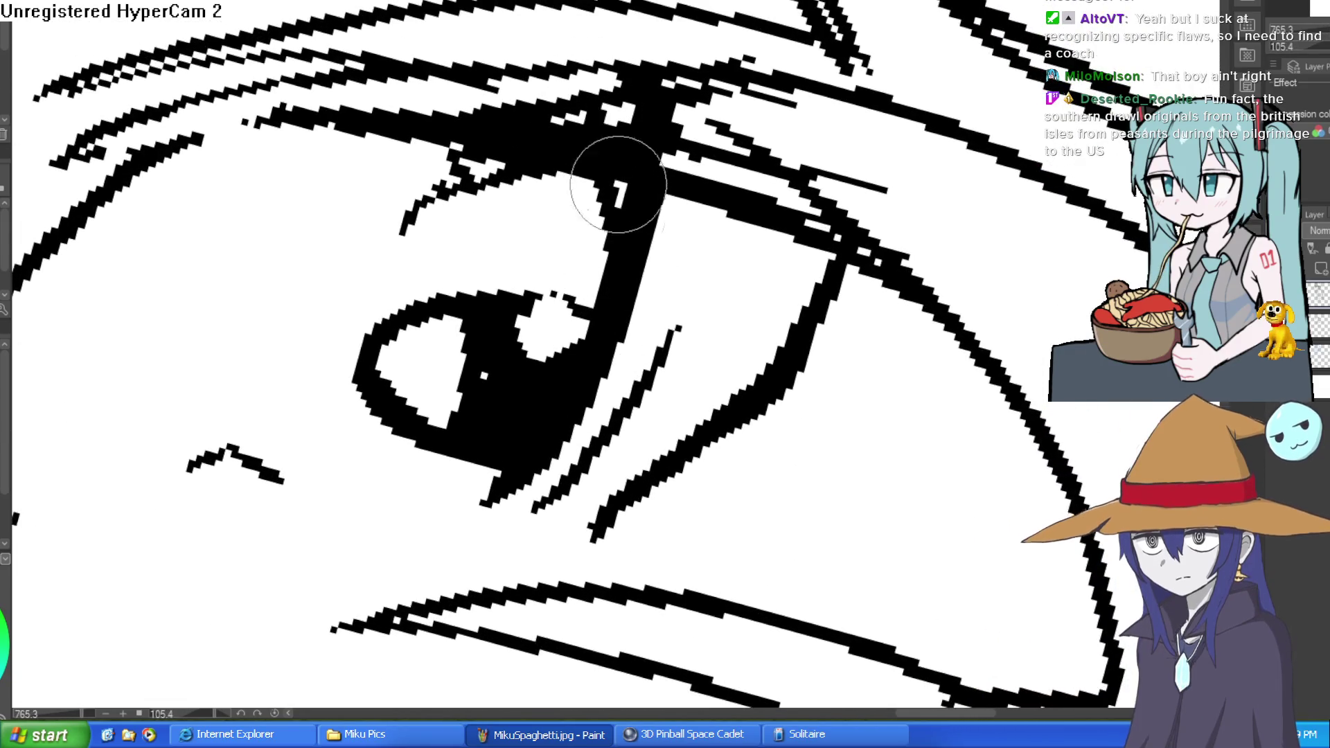
pyautogui.moveTo(628, 129)
pyautogui.mouseDown()
pyautogui.moveTo(647, 267)
pyautogui.moveTo(659, 119)
pyautogui.moveTo(672, 140)
pyautogui.mouseUp()
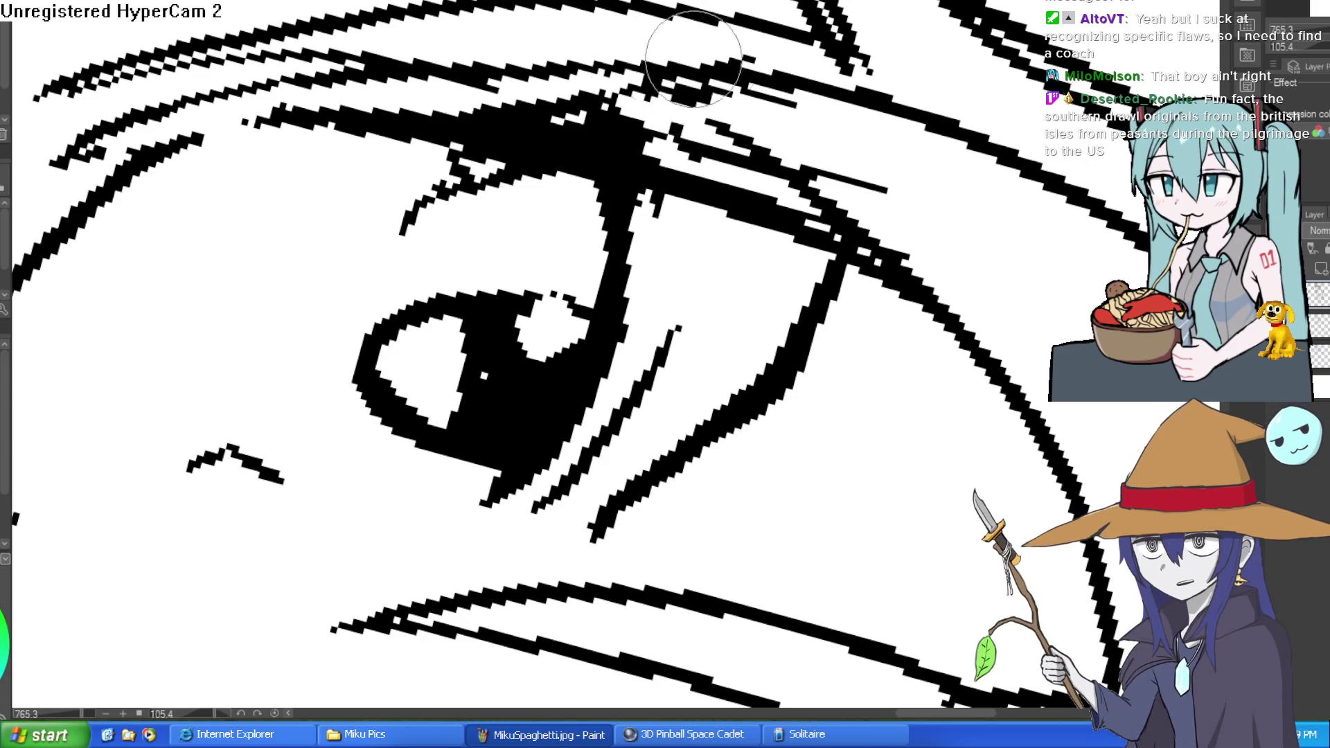
pyautogui.moveTo(751, 62); pyautogui.dragTo(436, 195)
pyautogui.scroll(-5, 435, 195)
pyautogui.moveTo(884, 226); pyautogui.dragTo(811, 172)
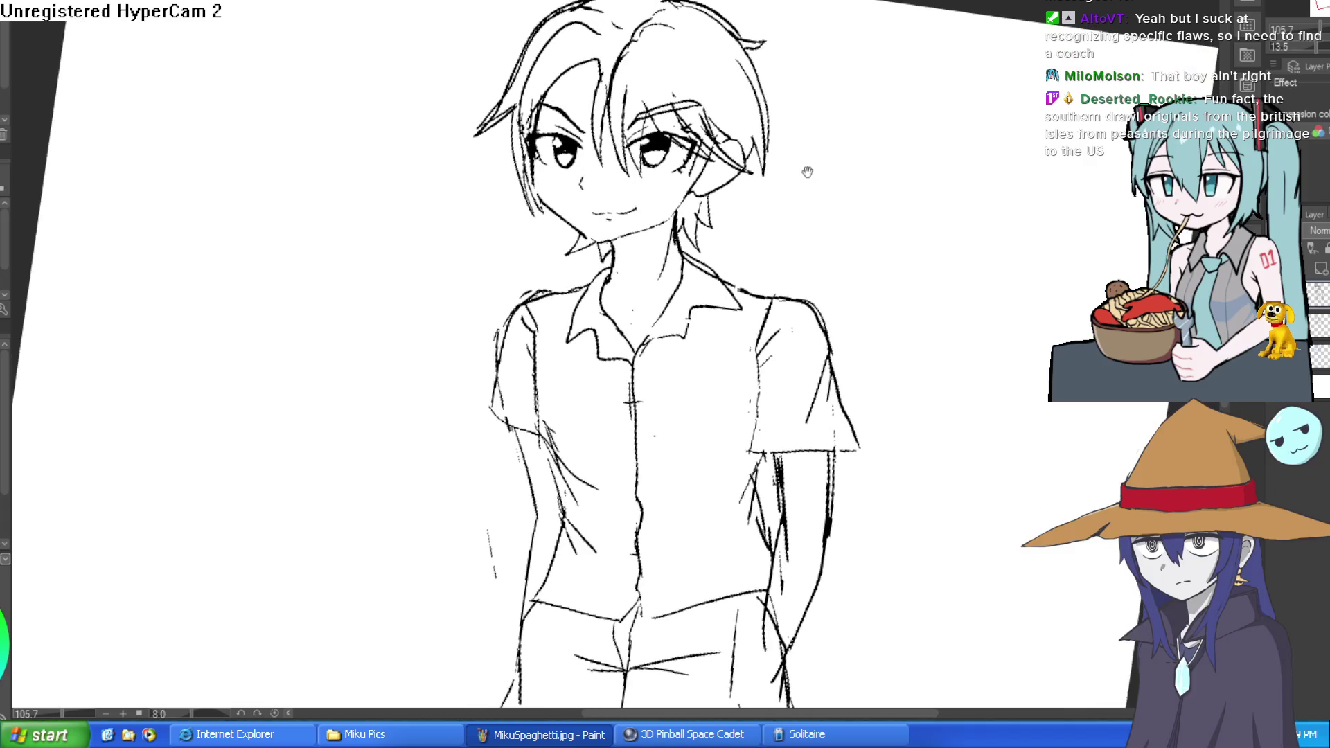
pyautogui.scroll(4, 645, 159)
pyautogui.scroll(2, 645, 158)
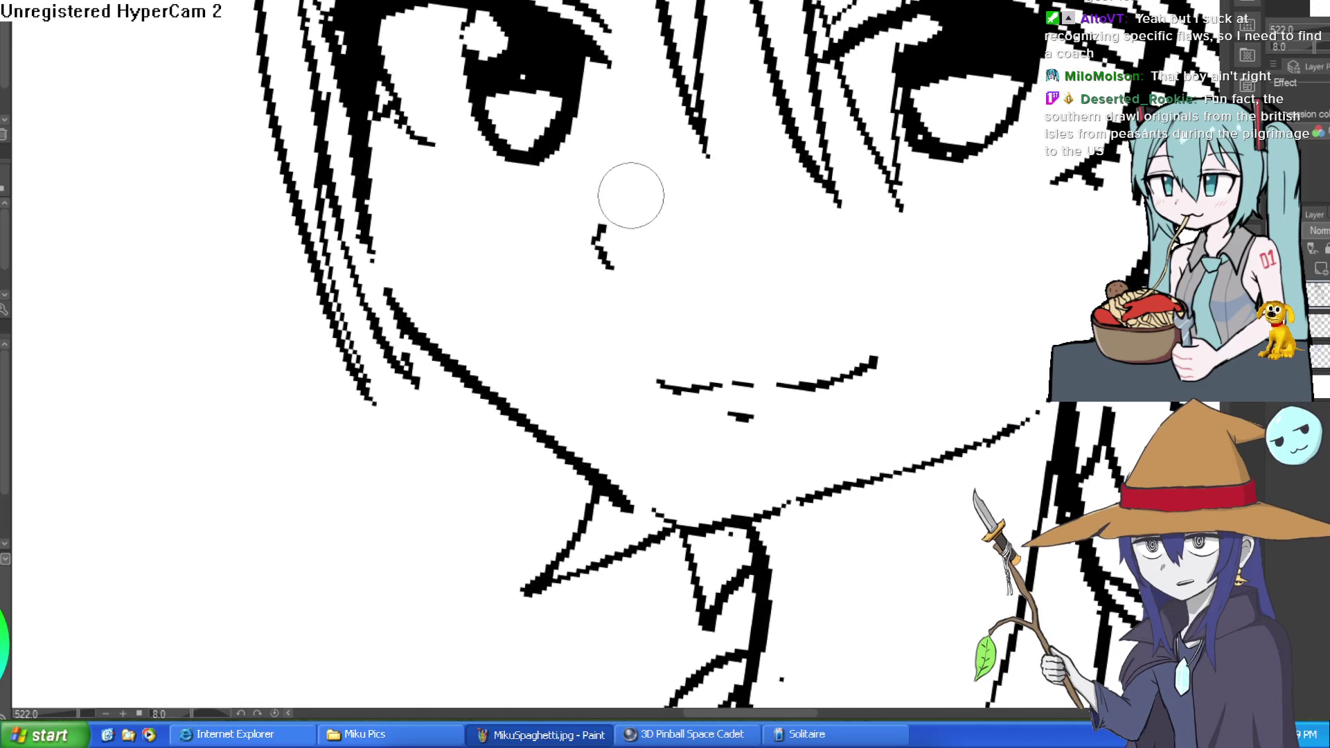
pyautogui.scroll(-2, 763, 233)
pyautogui.moveTo(769, 273); pyautogui.dragTo(936, 136)
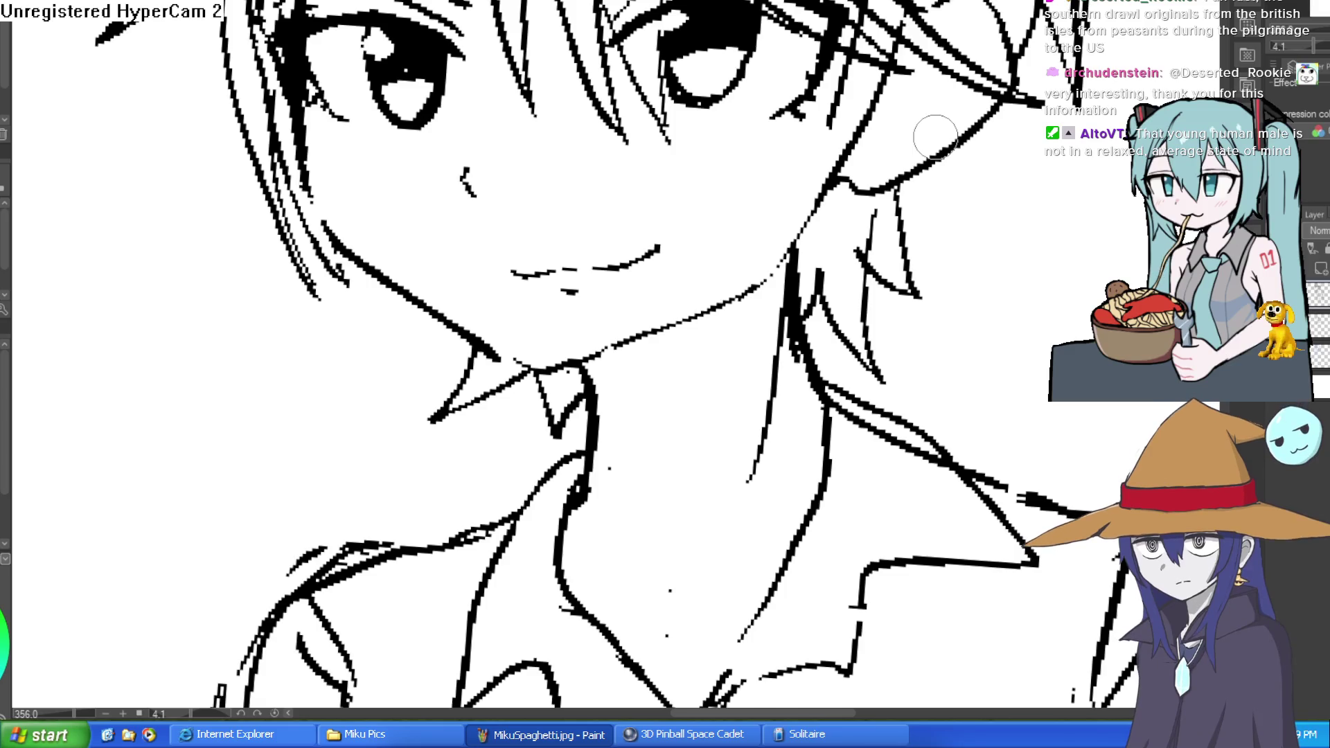
pyautogui.scroll(-3, 945, 356)
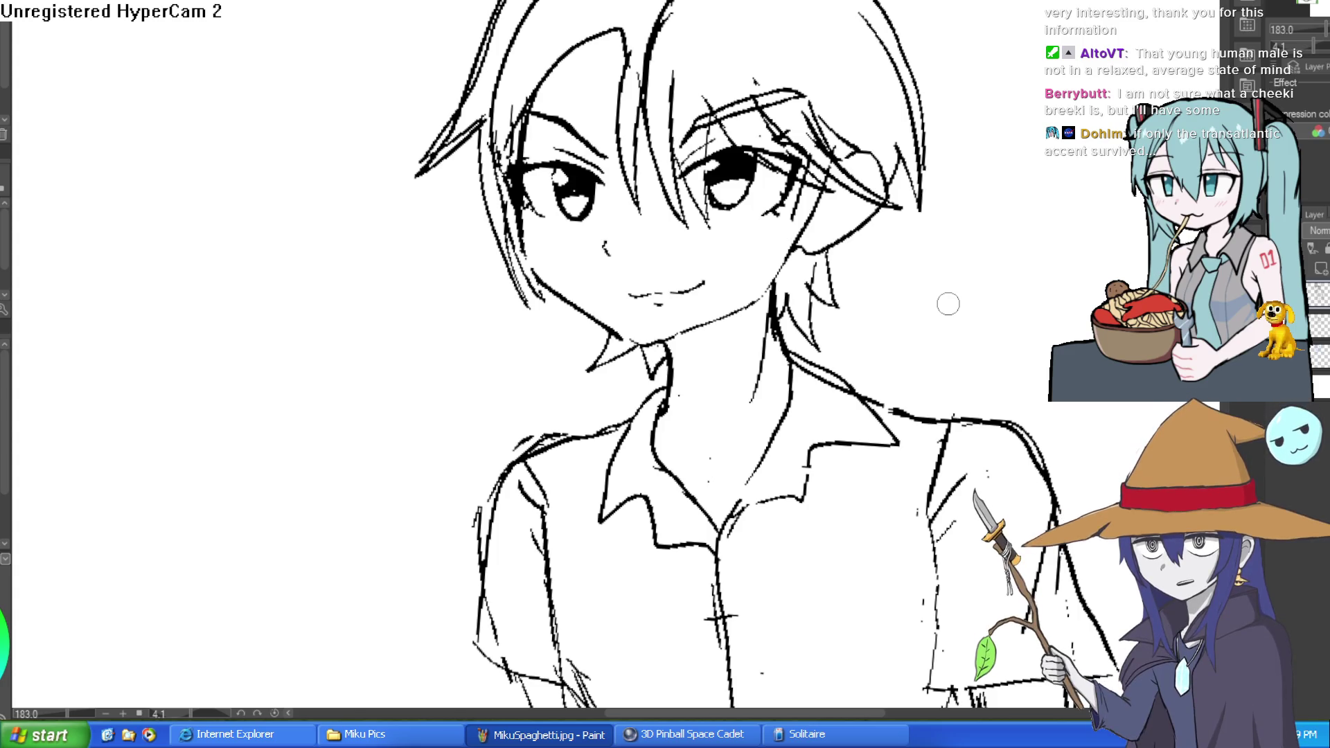
# Draw both leg lines down from the shorts' hems, undoing and redrawing until they look right.
pyautogui.scroll(-5, 949, 304)
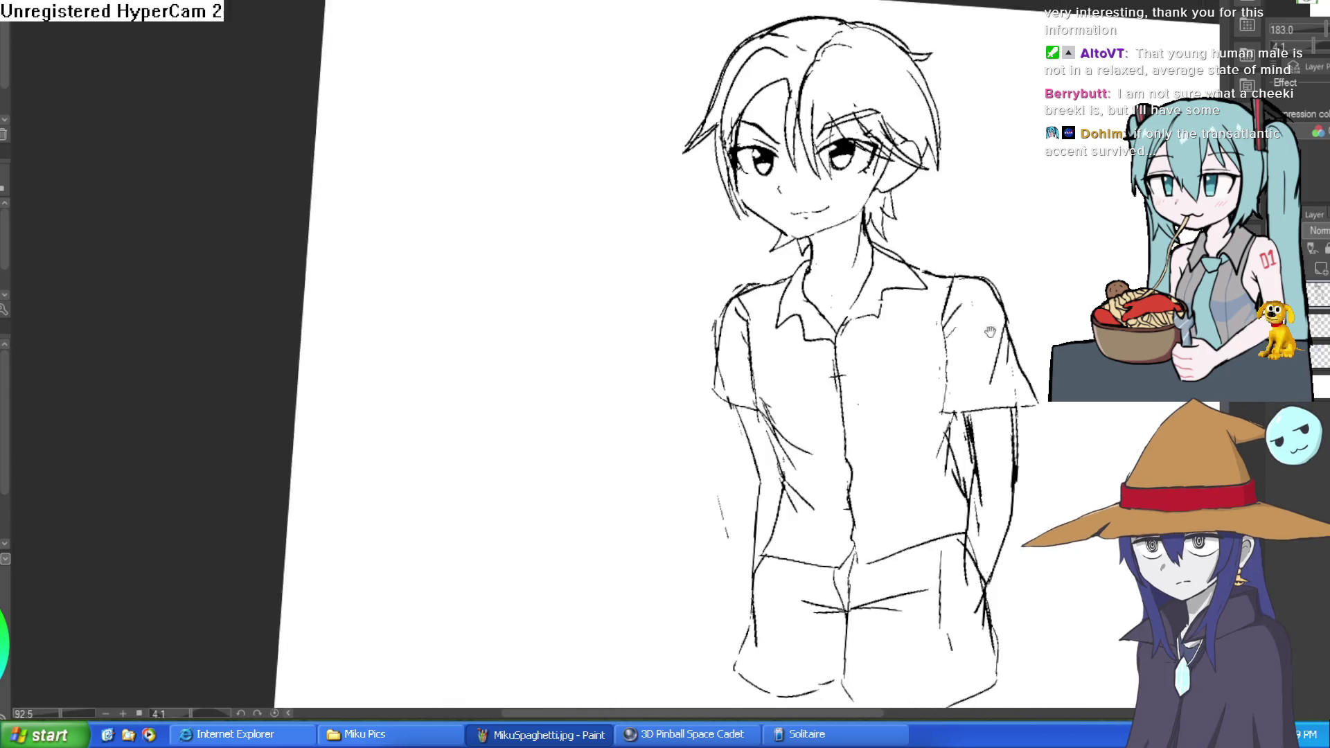
pyautogui.scroll(2, 945, 244)
pyautogui.scroll(2, 690, 407)
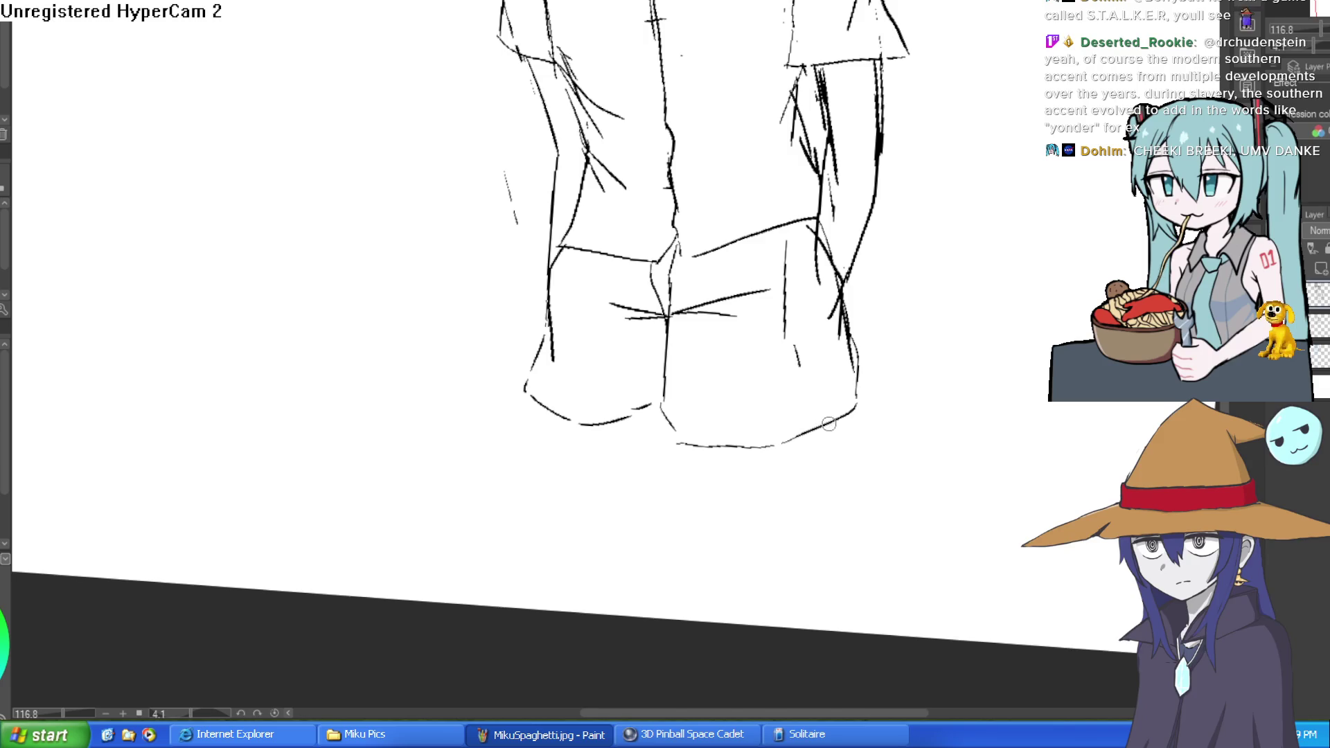
pyautogui.moveTo(684, 341)
pyautogui.mouseDown()
pyautogui.moveTo(772, 347)
pyautogui.moveTo(721, 388)
pyautogui.moveTo(693, 531)
pyautogui.mouseUp()
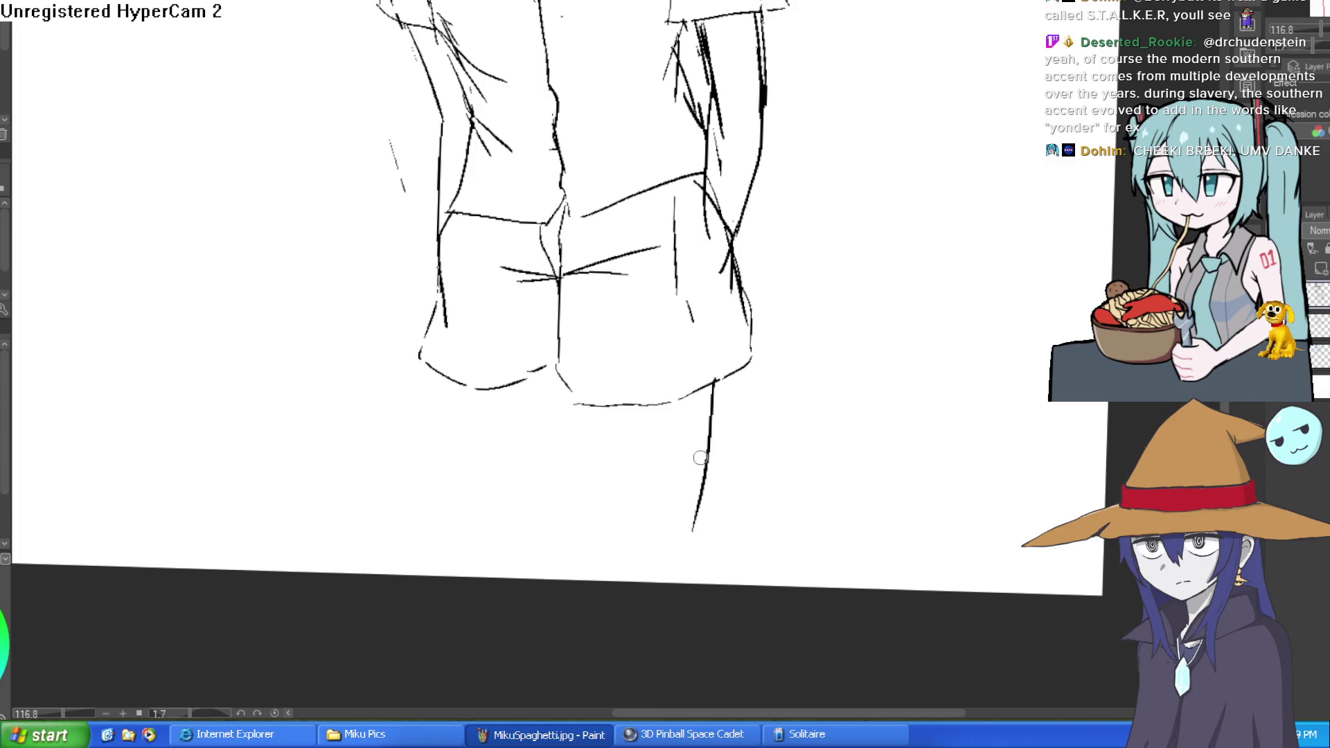
pyautogui.hotkey('ctrl', 'z')
pyautogui.moveTo(718, 381); pyautogui.dragTo(698, 584)
pyautogui.moveTo(607, 413); pyautogui.dragTo(620, 528)
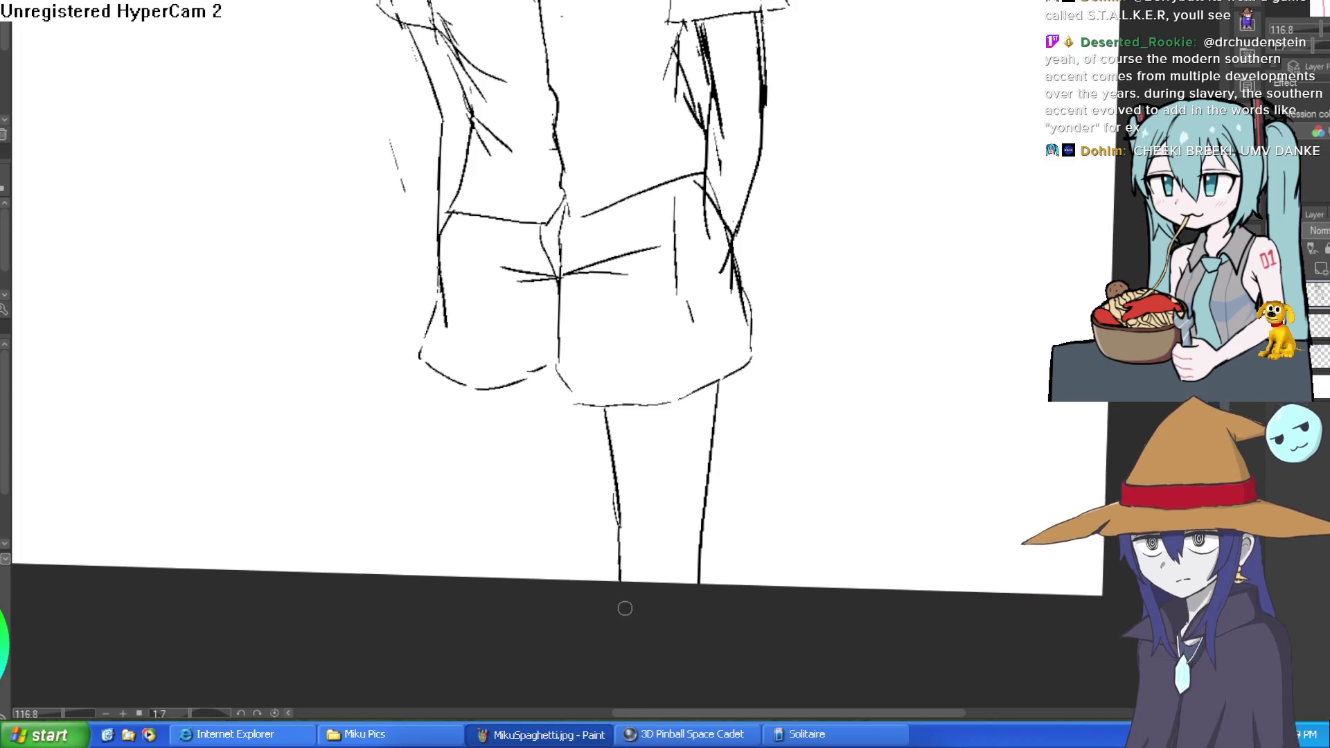
pyautogui.hotkey('ctrl', 'z')
pyautogui.moveTo(594, 433)
pyautogui.mouseDown()
pyautogui.moveTo(607, 584)
pyautogui.moveTo(667, 557)
pyautogui.mouseUp()
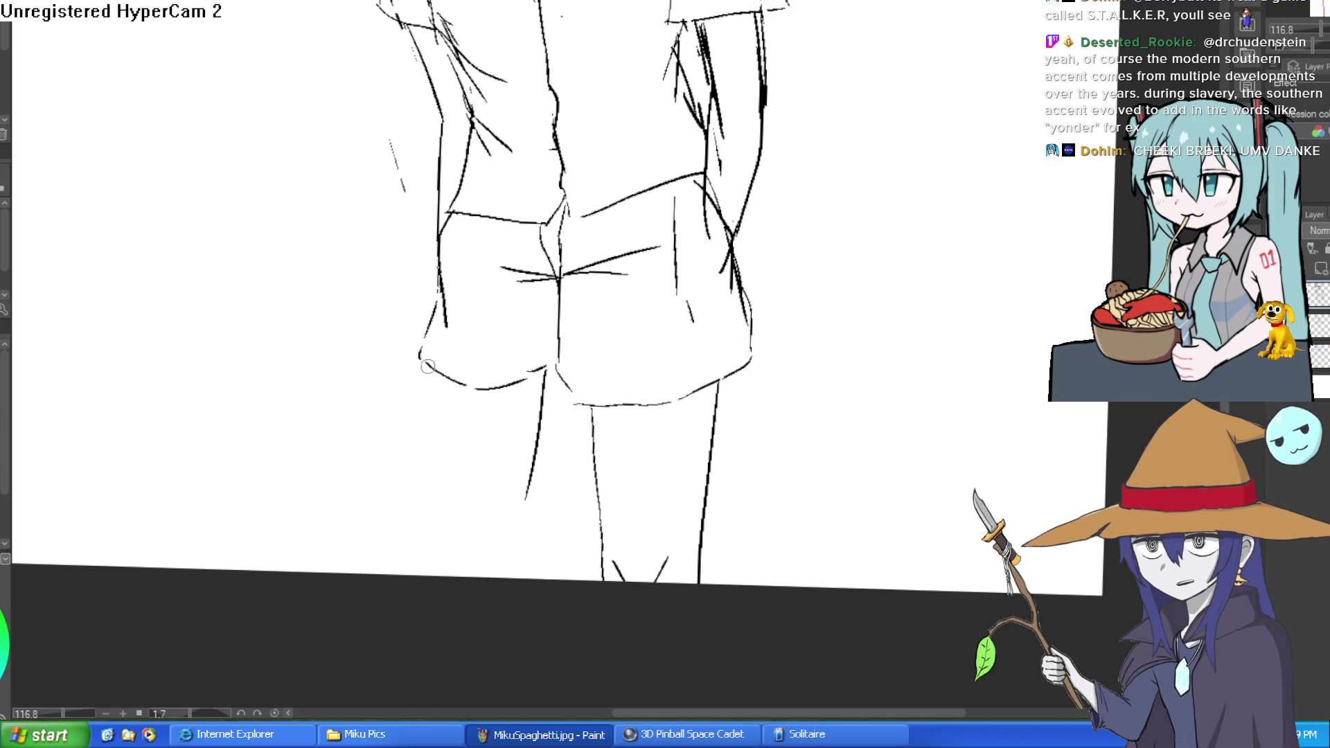
pyautogui.scroll(-3, 780, 348)
pyautogui.moveTo(780, 349)
pyautogui.mouseDown()
pyautogui.moveTo(786, 499)
pyautogui.moveTo(739, 371)
pyautogui.mouseUp()
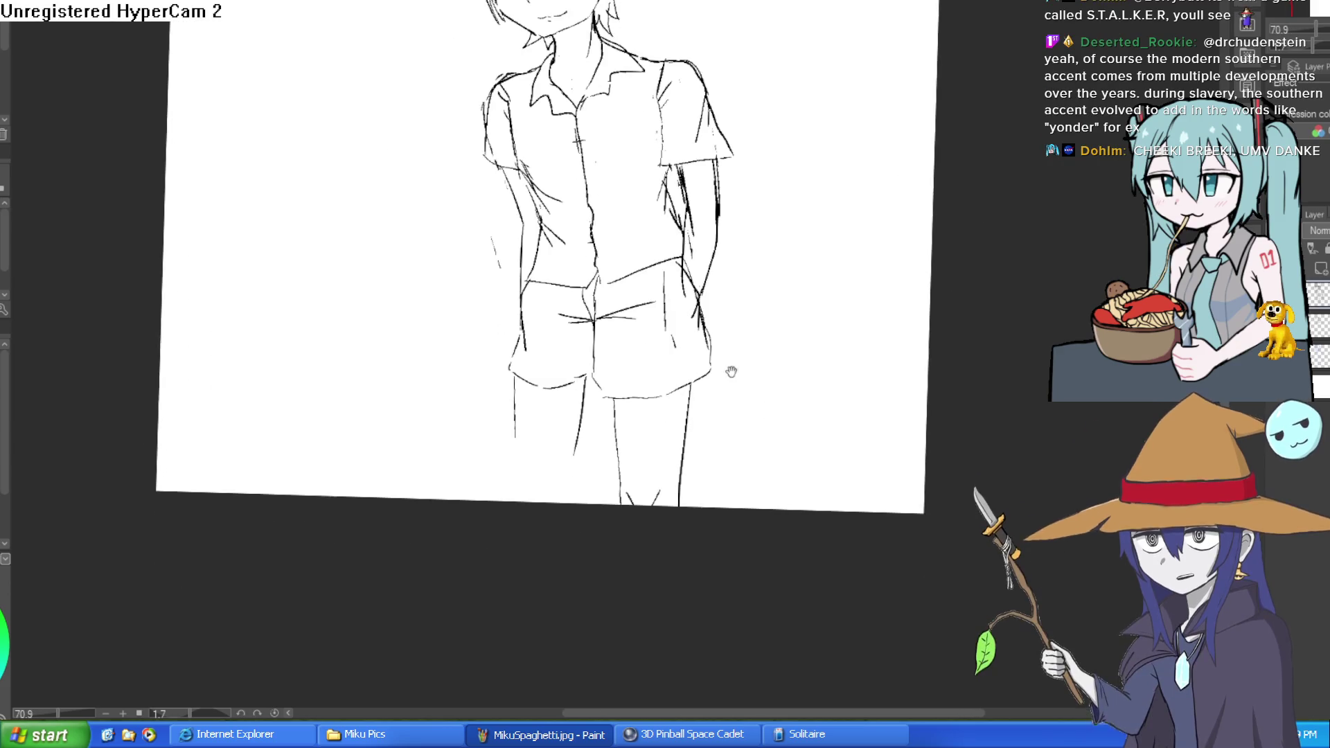
# Redraw the left leg line more slanted and extend it further down.
pyautogui.hotkey('ctrl', 'z')
pyautogui.moveTo(574, 451); pyautogui.dragTo(567, 503)
pyautogui.moveTo(518, 443); pyautogui.dragTo(516, 503)
pyautogui.moveTo(778, 422)
pyautogui.mouseDown()
pyautogui.moveTo(746, 488)
pyautogui.moveTo(740, 467)
pyautogui.moveTo(740, 496)
pyautogui.moveTo(755, 405)
pyautogui.moveTo(755, 423)
pyautogui.moveTo(736, 371)
pyautogui.moveTo(742, 425)
pyautogui.moveTo(716, 329)
pyautogui.mouseUp()
pyautogui.scroll(1, 733, 367)
pyautogui.moveTo(606, 485)
pyautogui.mouseDown()
pyautogui.moveTo(721, 511)
pyautogui.moveTo(659, 552)
pyautogui.moveTo(482, 425)
pyautogui.mouseUp()
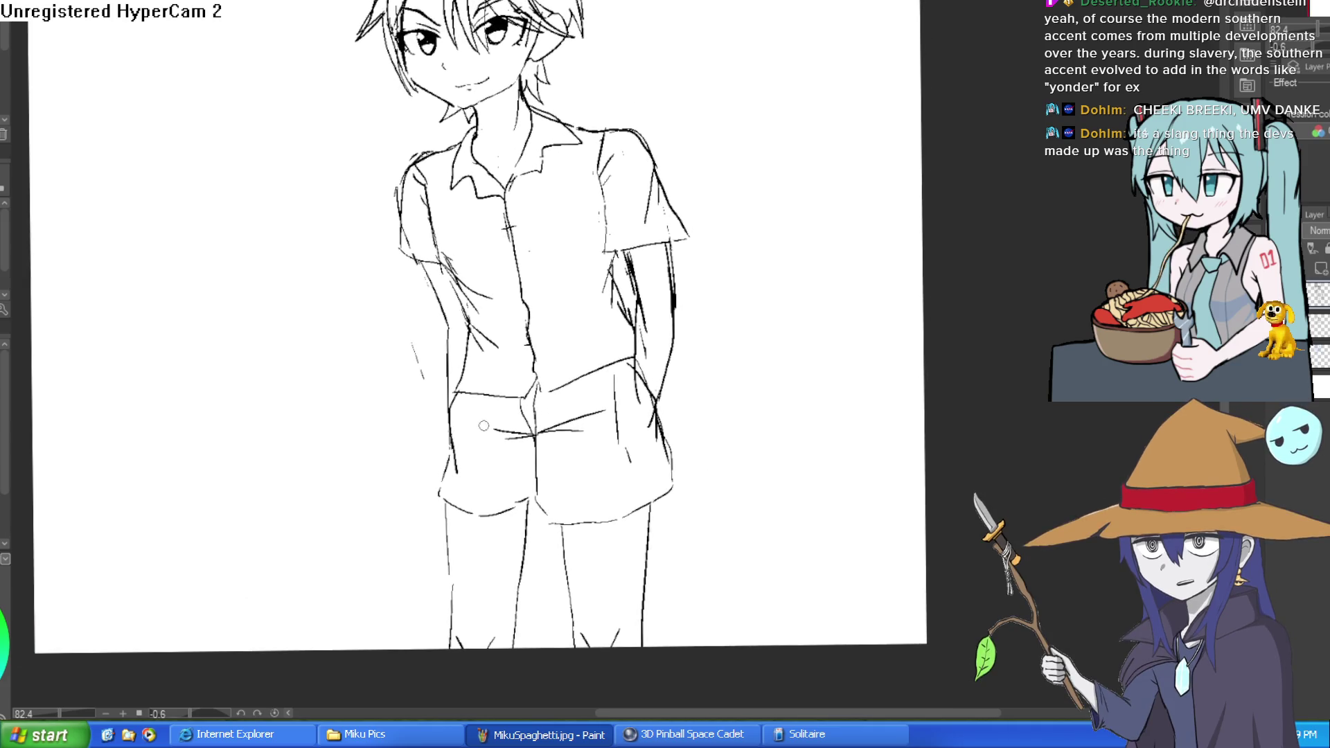
pyautogui.scroll(2, 482, 425)
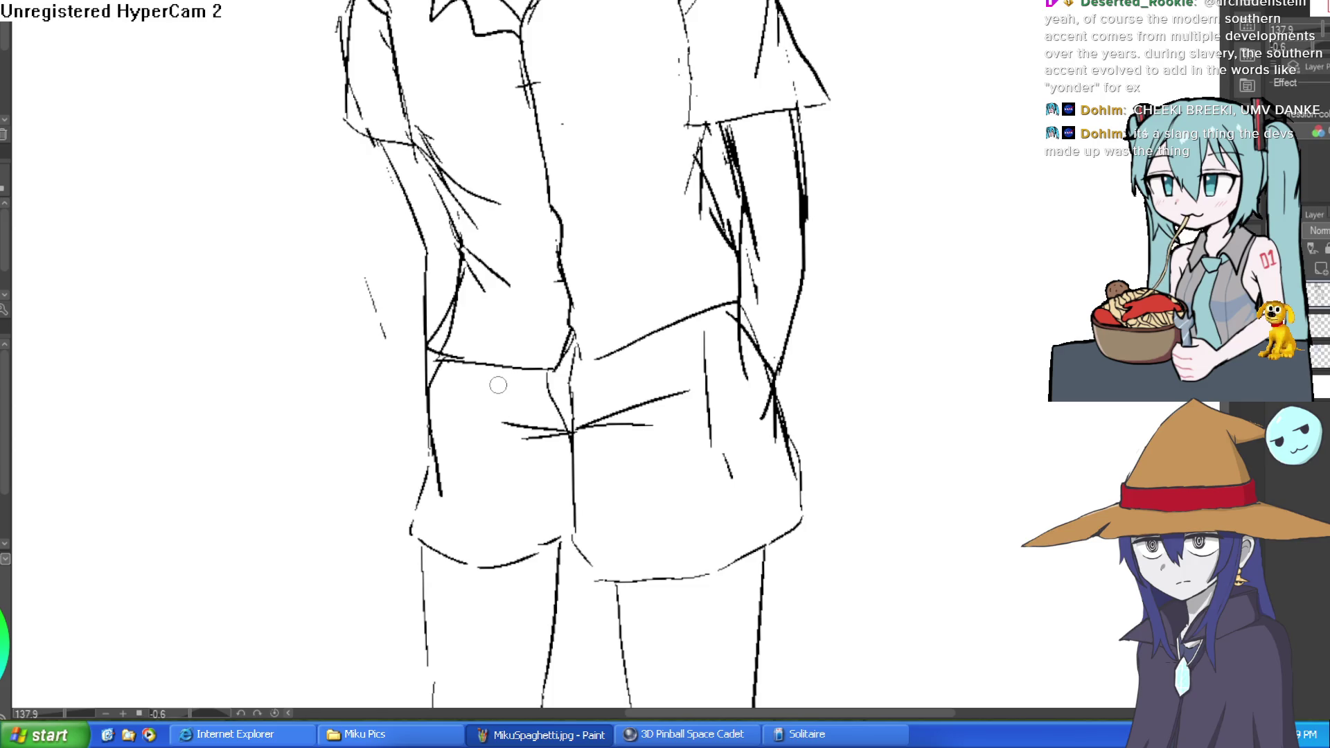
pyautogui.scroll(-1, 880, 526)
pyautogui.moveTo(879, 526)
pyautogui.mouseDown()
pyautogui.moveTo(876, 318)
pyautogui.moveTo(784, 483)
pyautogui.mouseUp()
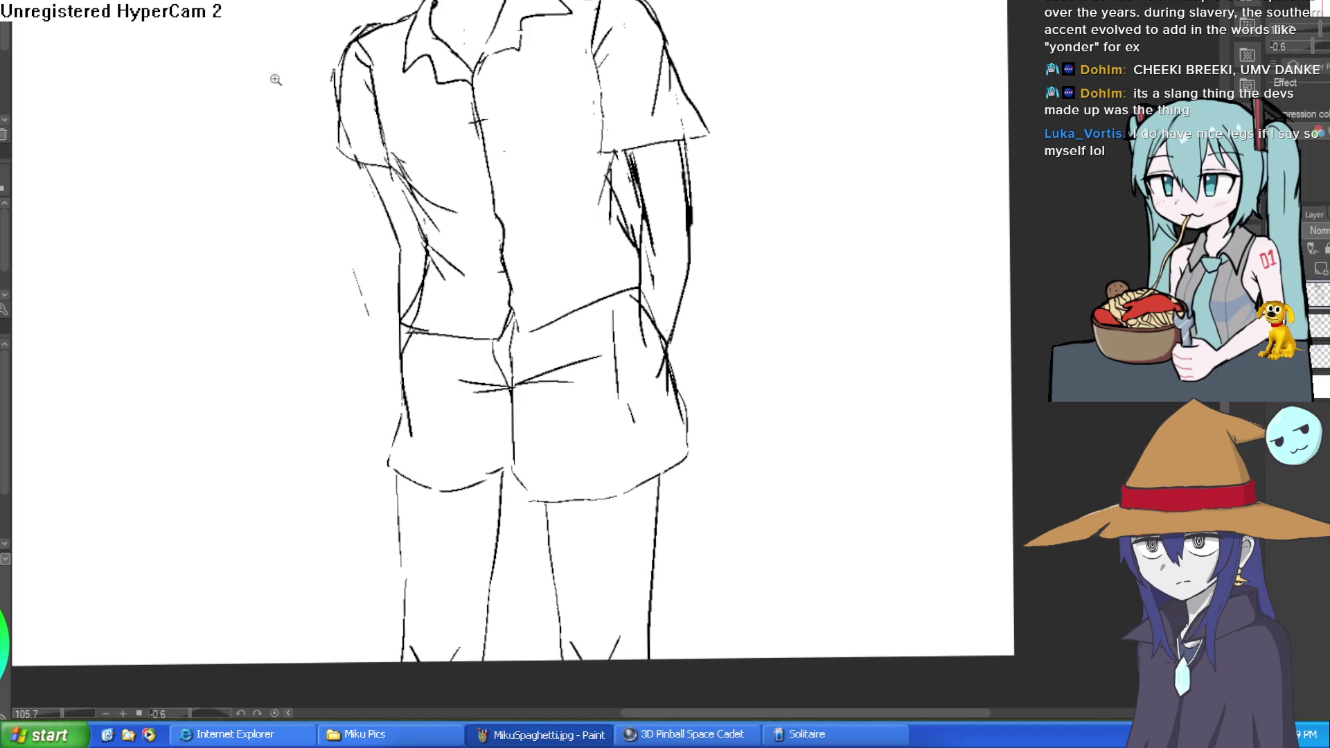
# Add strokes at the crotch and along the left thigh, then erase the stray ones.
pyautogui.scroll(3, 473, 473)
pyautogui.moveTo(518, 485); pyautogui.dragTo(534, 405)
pyautogui.moveTo(457, 440)
pyautogui.mouseDown()
pyautogui.moveTo(520, 418)
pyautogui.moveTo(499, 414)
pyautogui.moveTo(507, 406)
pyautogui.mouseUp()
pyautogui.press('e')
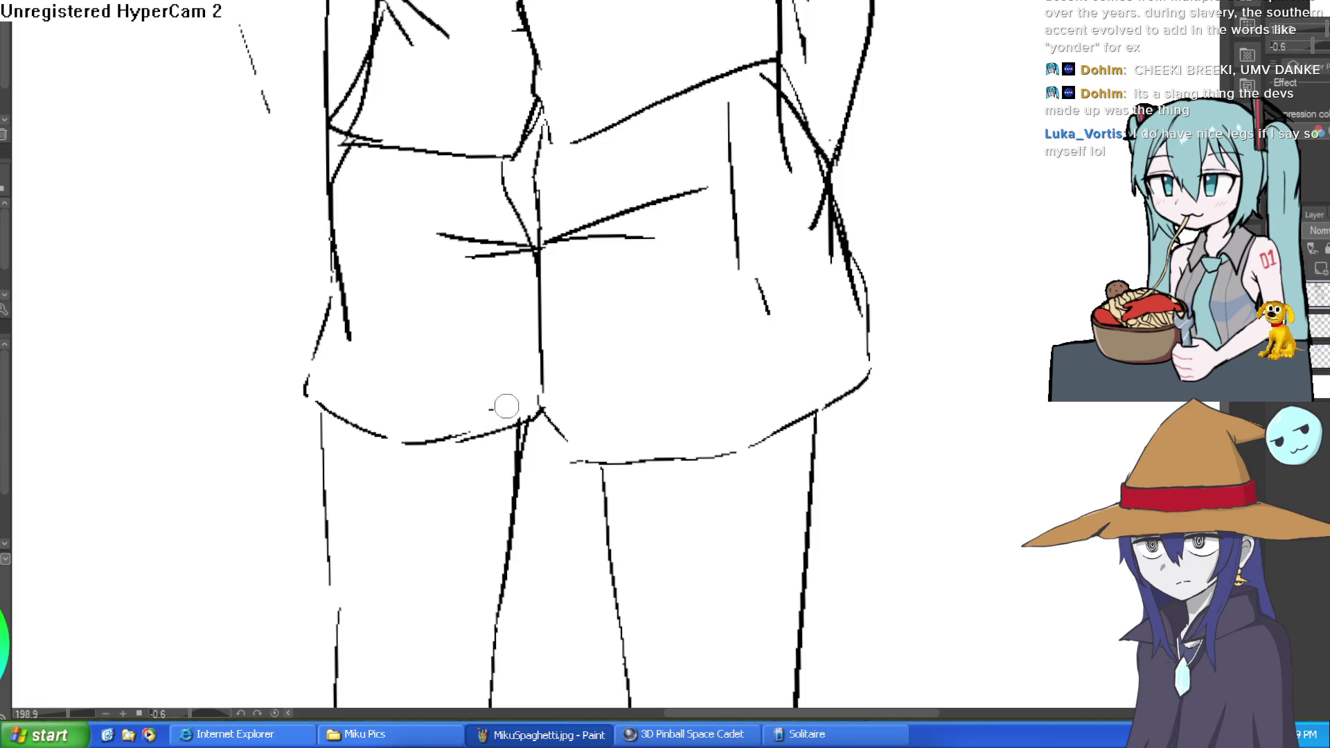
pyautogui.scroll(-5, 795, 348)
pyautogui.moveTo(758, 378); pyautogui.dragTo(721, 367)
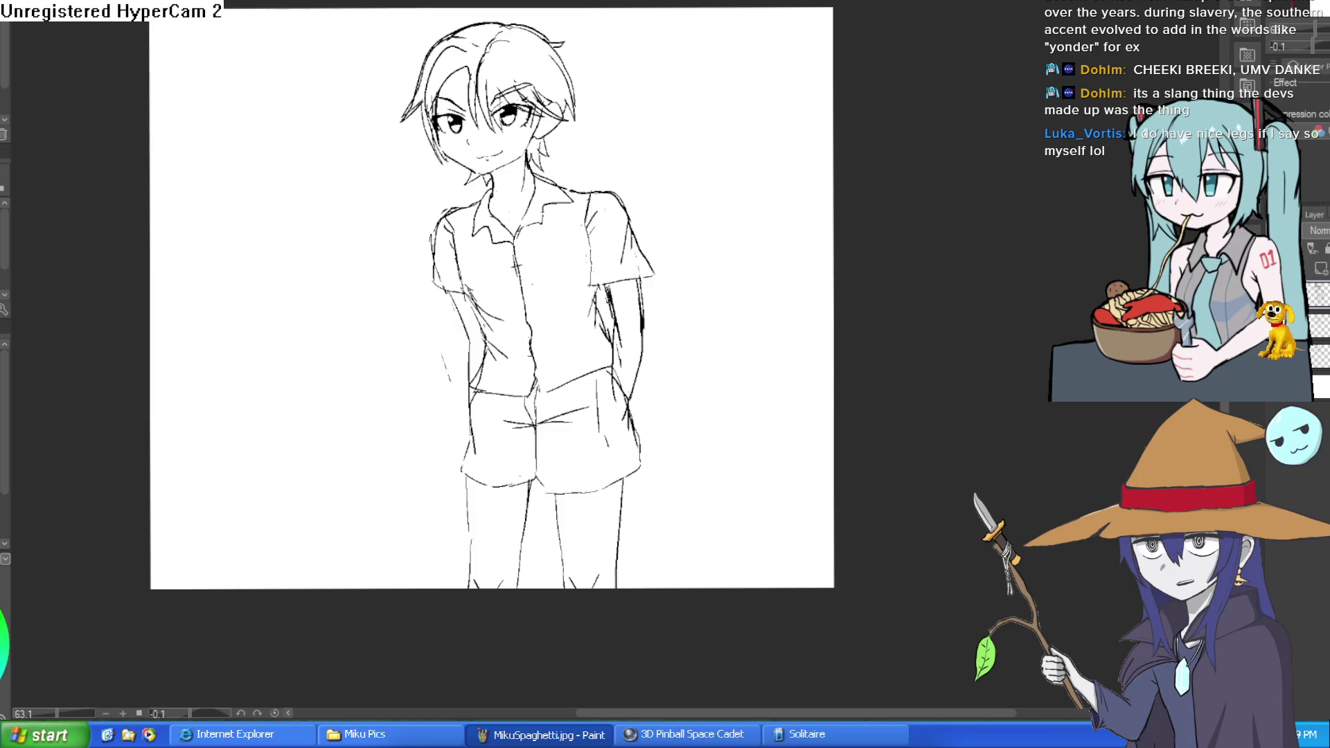
pyautogui.scroll(5, 598, 181)
# Redraw the short collar line after undoing the first attempt.
pyautogui.moveTo(516, 193); pyautogui.dragTo(437, 249)
pyautogui.hotkey('ctrl', 'z')
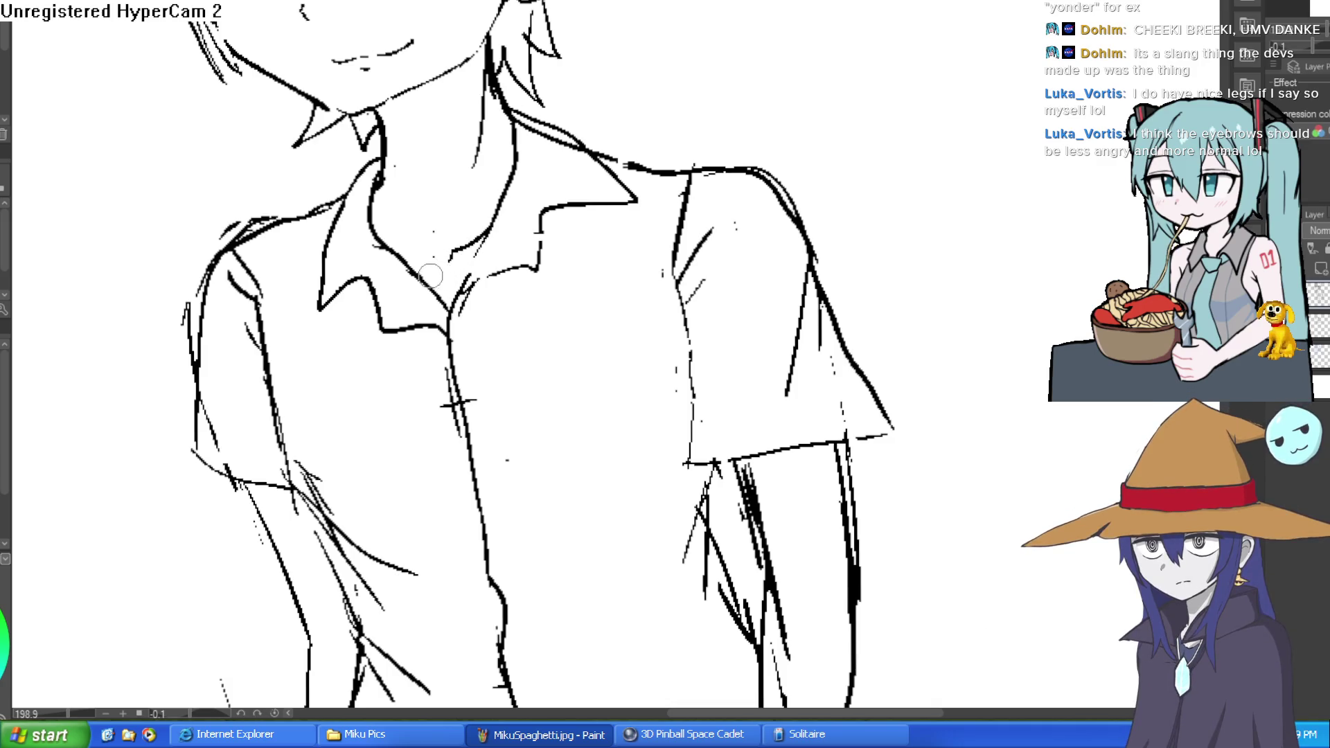
pyautogui.moveTo(440, 277); pyautogui.dragTo(409, 257)
pyautogui.scroll(-5, 766, 202)
pyautogui.moveTo(766, 201)
pyautogui.mouseDown()
pyautogui.moveTo(757, 261)
pyautogui.moveTo(736, 243)
pyautogui.mouseUp()
pyautogui.scroll(2, 572, 403)
pyautogui.scroll(3, 573, 402)
# Add an inner leg line below the crotch and straighten the canvas rotation.
pyautogui.moveTo(485, 513); pyautogui.dragTo(516, 388)
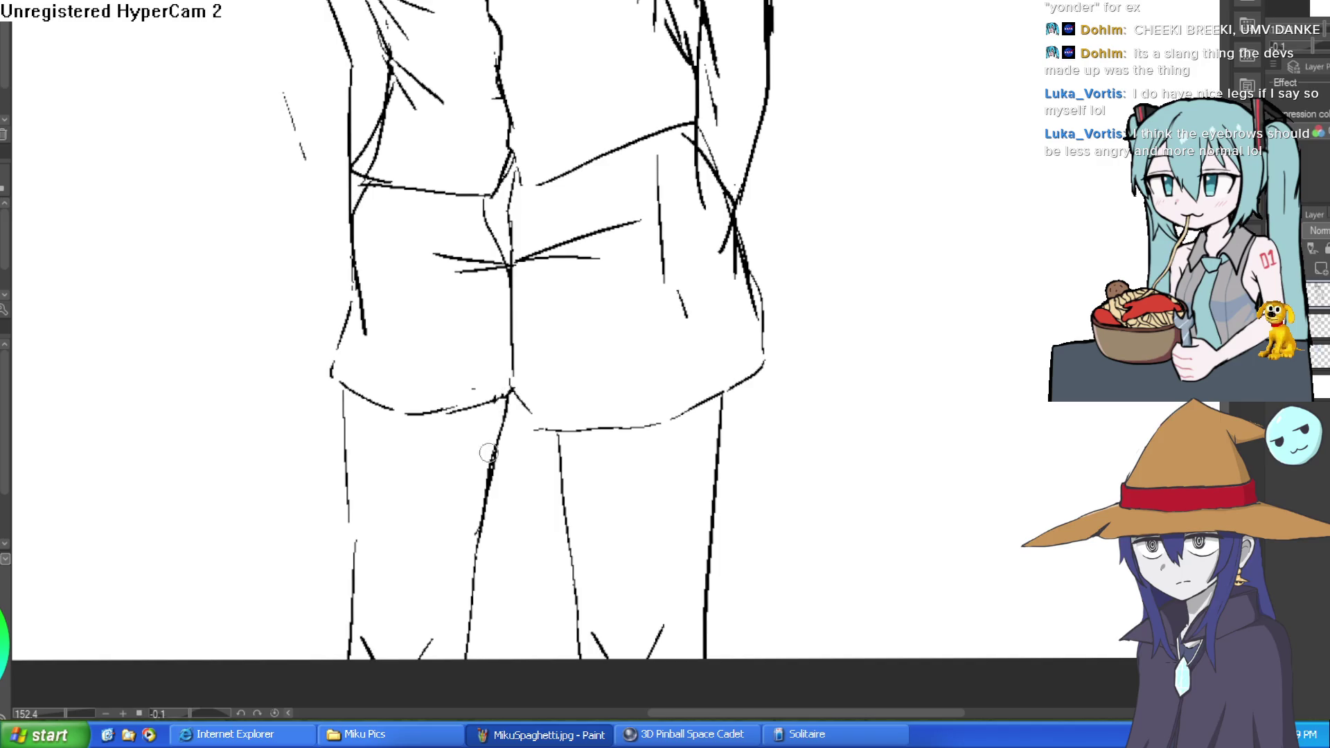
pyautogui.scroll(-5, 666, 379)
pyautogui.moveTo(758, 346)
pyautogui.mouseDown()
pyautogui.moveTo(739, 383)
pyautogui.moveTo(975, 217)
pyautogui.moveTo(970, 229)
pyautogui.mouseUp()
pyautogui.moveTo(485, 277); pyautogui.dragTo(668, 277)
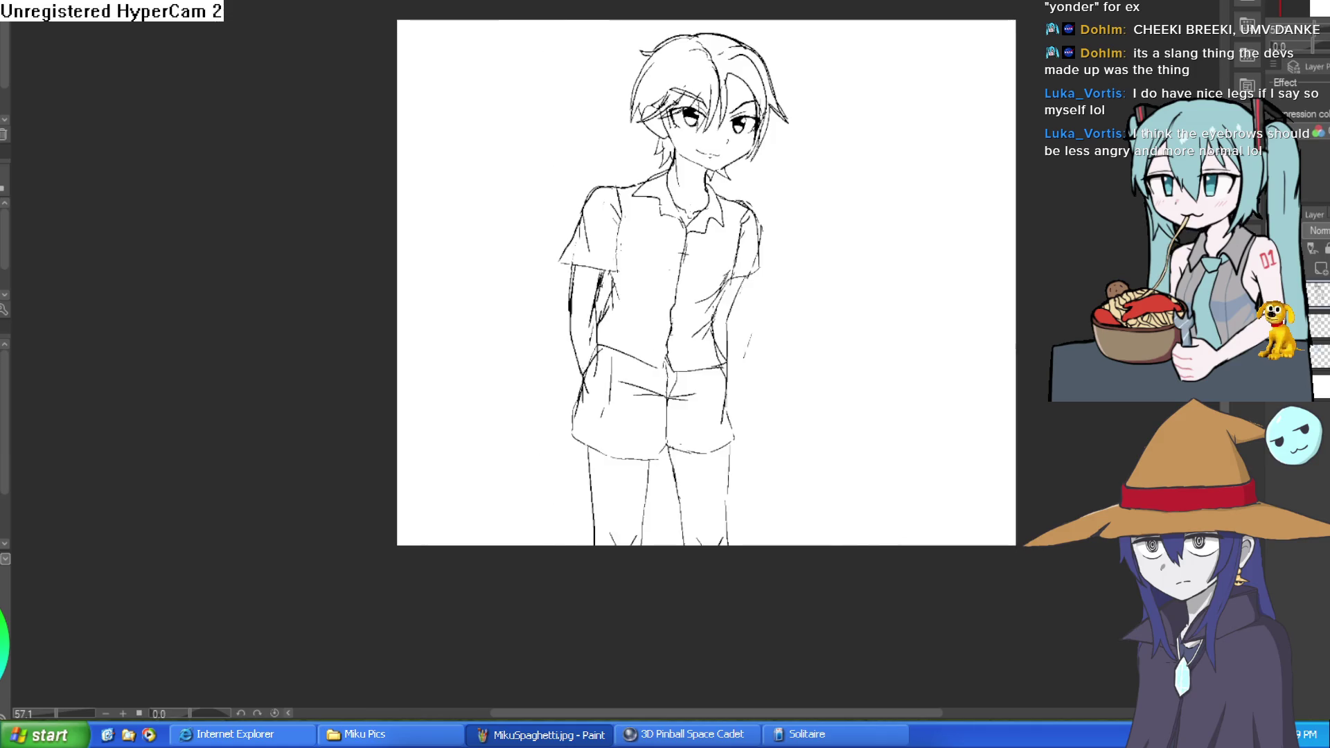
# Lasso the left eye and move it slightly lower with Ctrl+T.
pyautogui.scroll(5, 809, 199)
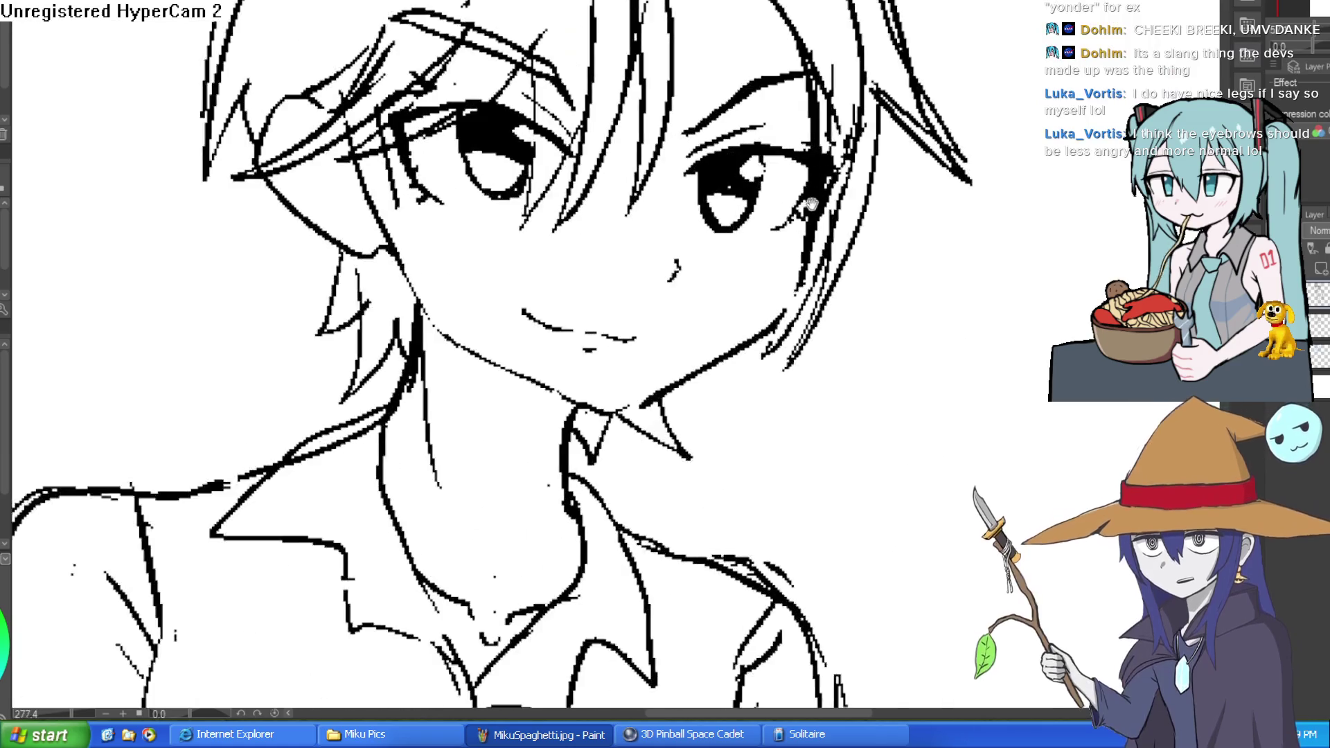
pyautogui.moveTo(809, 199); pyautogui.dragTo(794, 233)
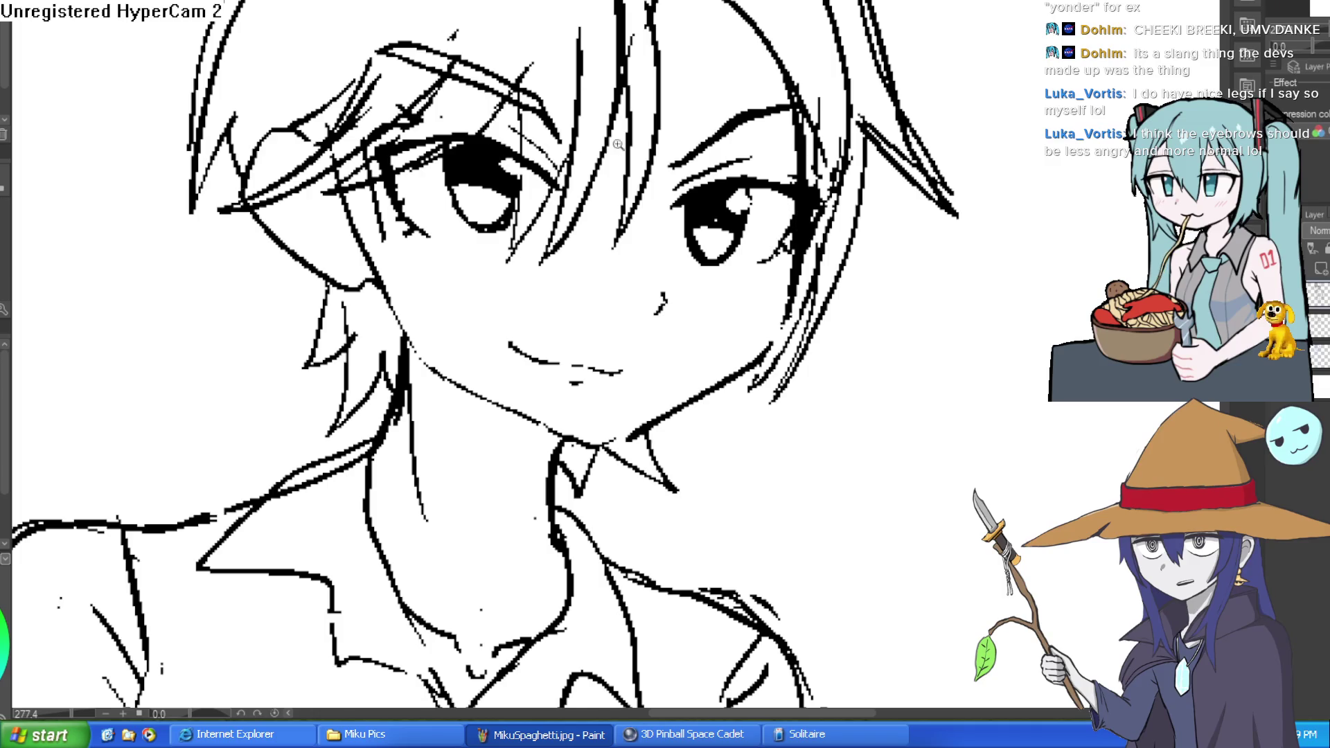
pyautogui.scroll(1, 560, 182)
pyautogui.moveTo(367, 100)
pyautogui.mouseDown()
pyautogui.moveTo(289, 178)
pyautogui.moveTo(414, 299)
pyautogui.moveTo(554, 229)
pyautogui.moveTo(568, 175)
pyautogui.mouseUp()
pyautogui.hotkey('ctrl', 't')
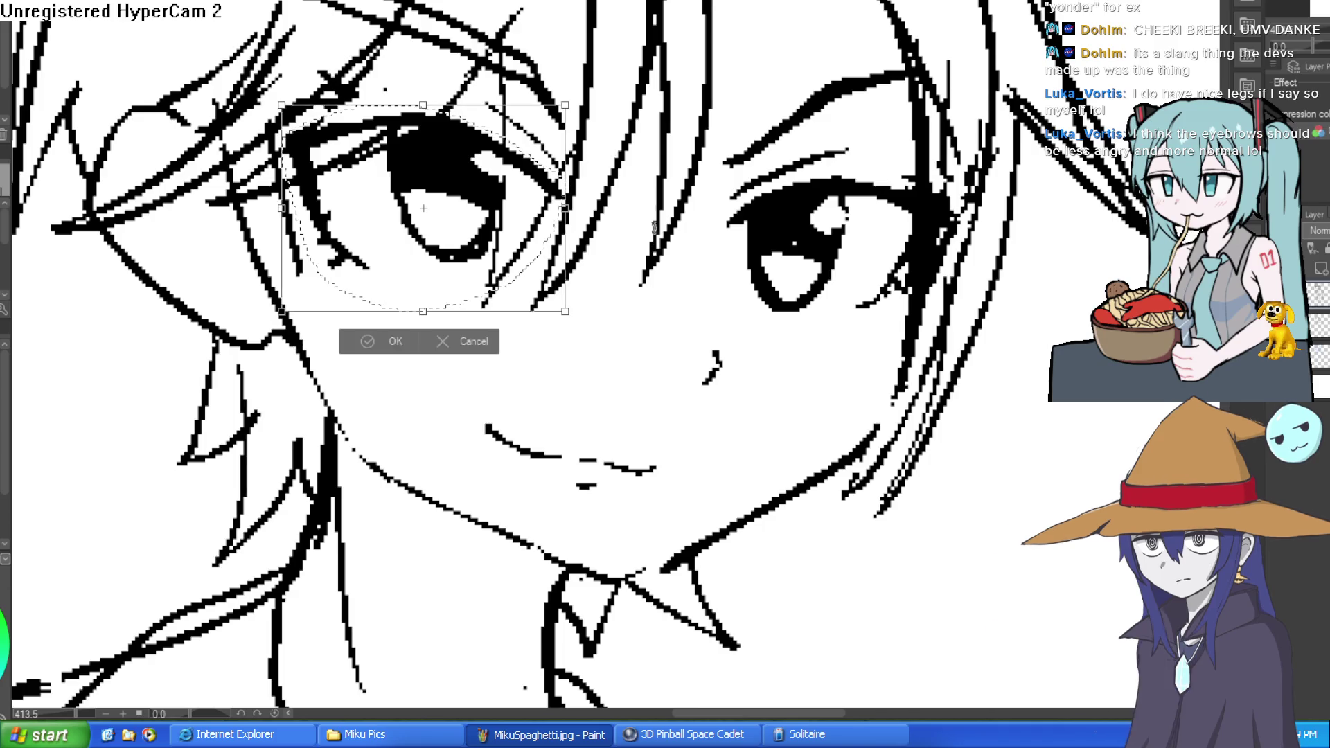
pyautogui.moveTo(470, 261); pyautogui.dragTo(487, 294)
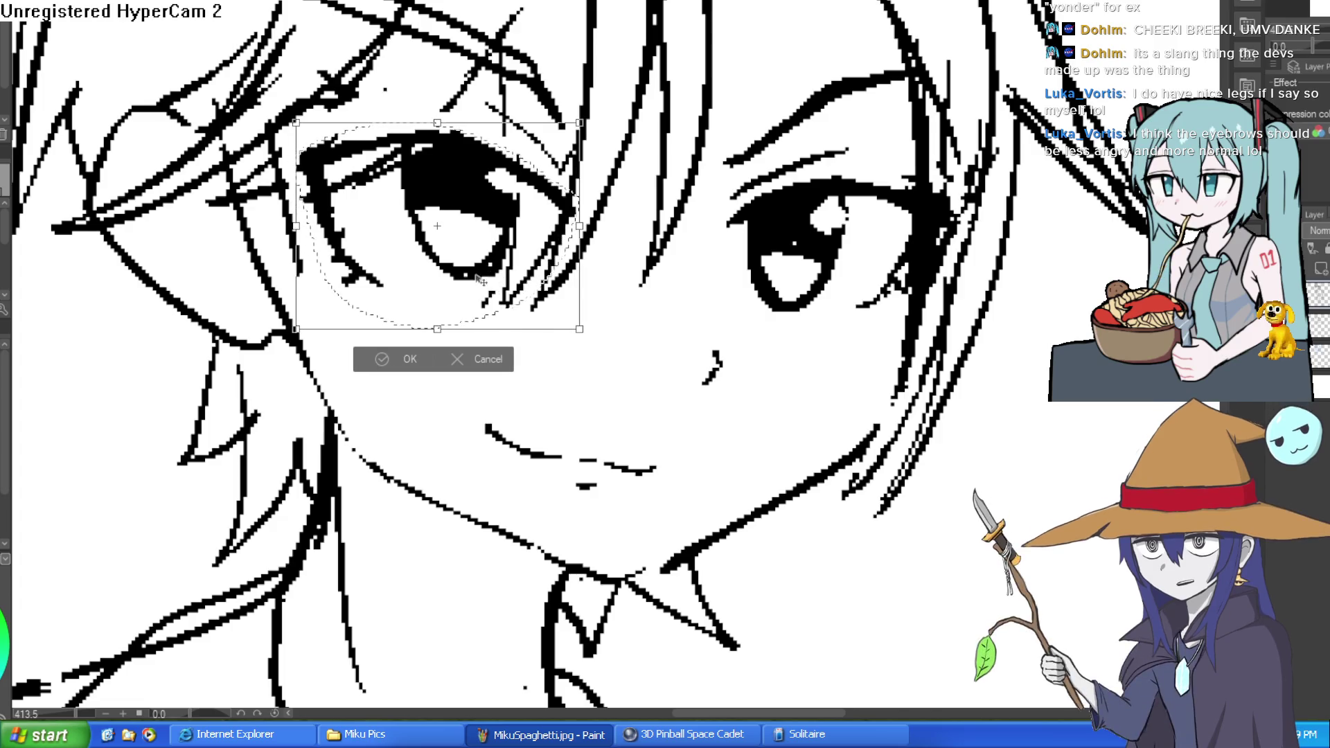
# Commit the transform, deselect, and zoom out to frame the head and shirt.
pyautogui.click(388, 359)
pyautogui.click(303, 355)
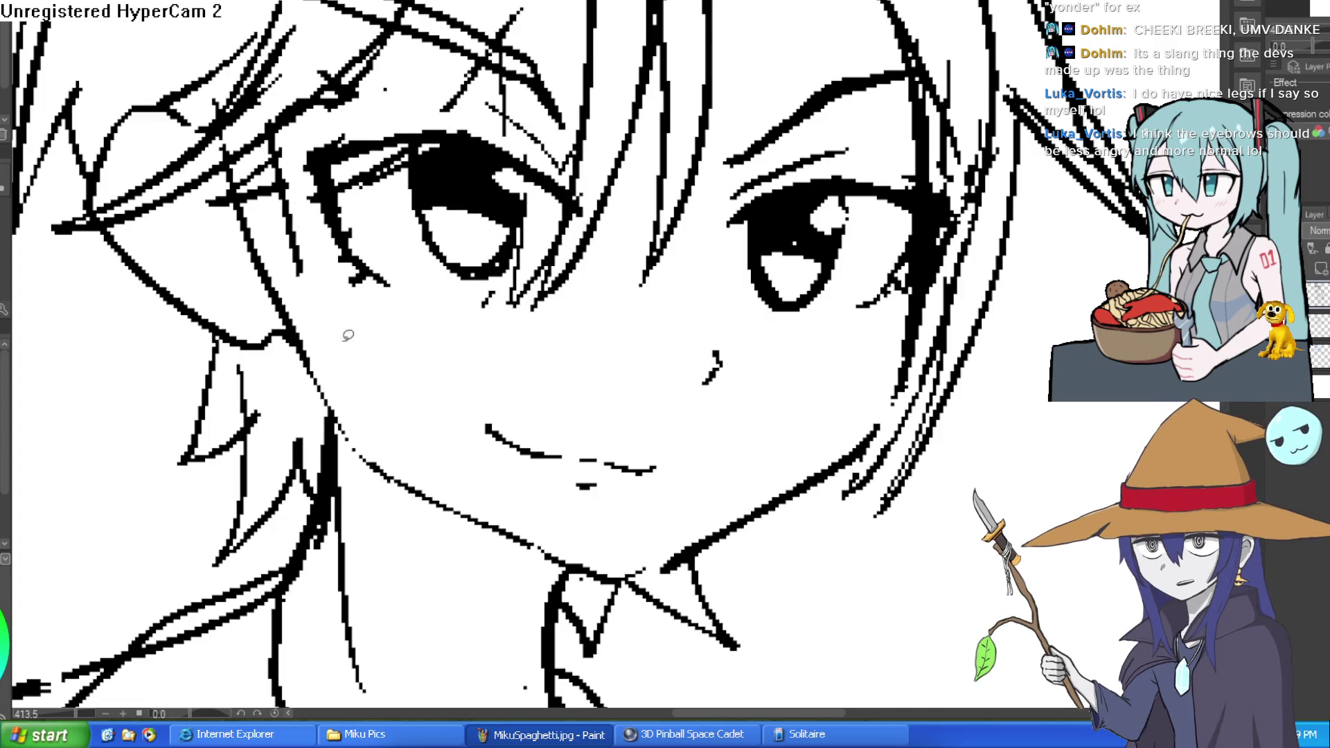
pyautogui.scroll(-3, 449, 218)
pyautogui.scroll(-1, 449, 218)
pyautogui.moveTo(804, 367)
pyautogui.mouseDown()
pyautogui.moveTo(654, 211)
pyautogui.moveTo(767, 181)
pyautogui.moveTo(894, 187)
pyautogui.mouseUp()
pyautogui.moveTo(976, 163); pyautogui.dragTo(814, 175)
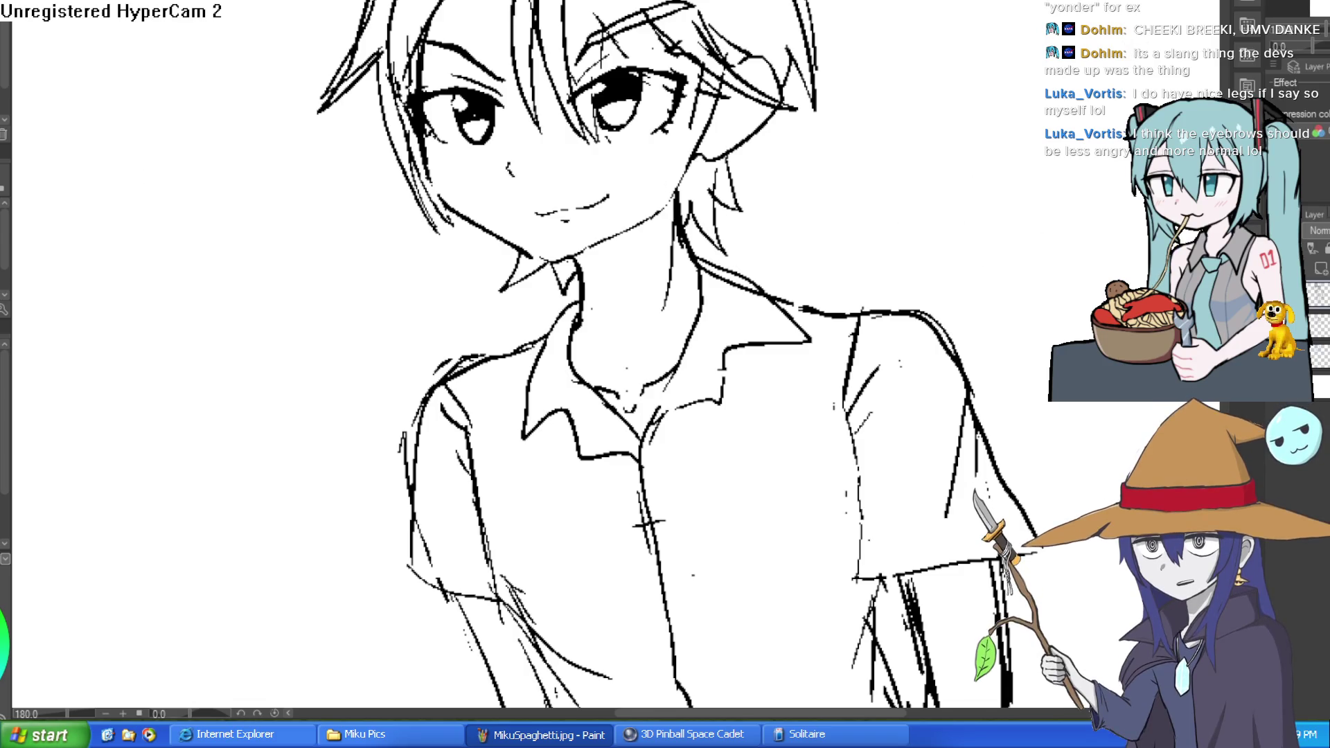
# Trace a new line along the hair and jaw, then erase the thick old jaw line.
pyautogui.scroll(3, 423, 125)
pyautogui.moveTo(445, 187)
pyautogui.mouseDown()
pyautogui.moveTo(509, 340)
pyautogui.moveTo(771, 461)
pyautogui.mouseUp()
pyautogui.moveTo(443, 270)
pyautogui.mouseDown()
pyautogui.moveTo(478, 312)
pyautogui.moveTo(651, 433)
pyautogui.moveTo(807, 472)
pyautogui.mouseUp()
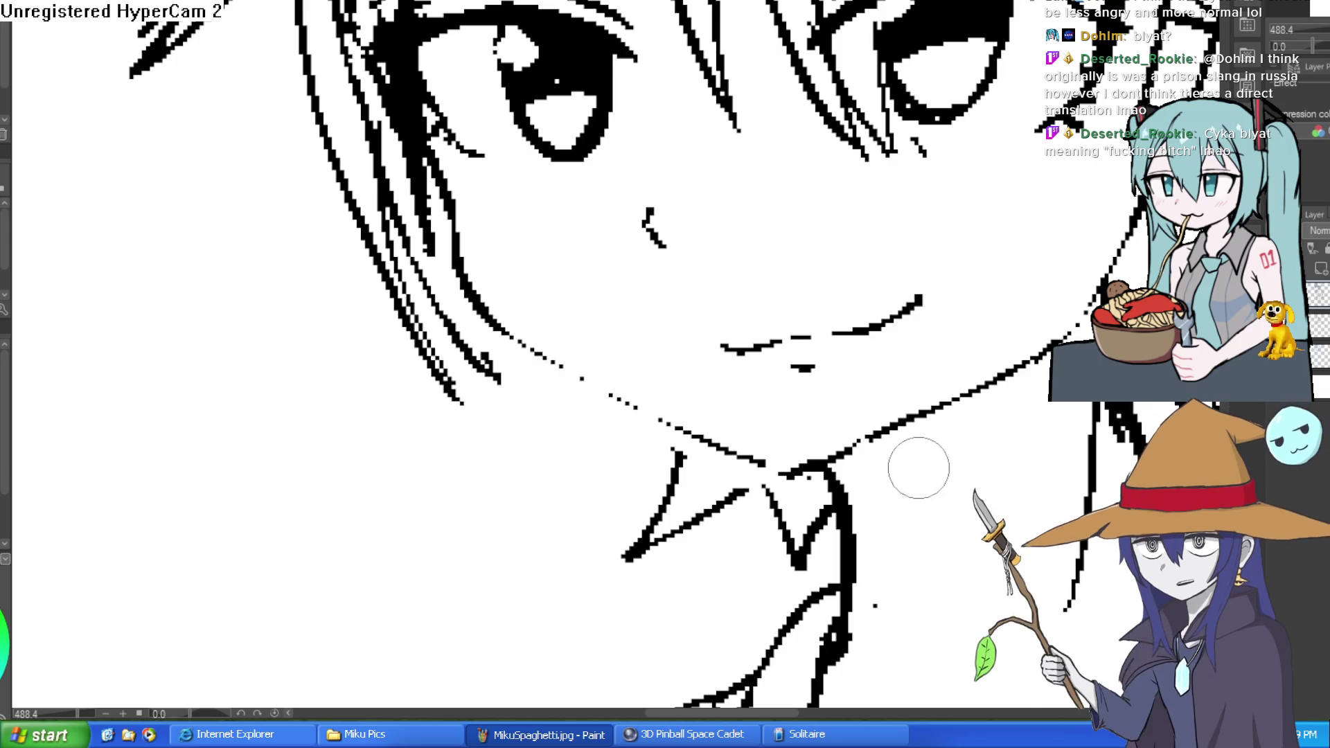
# Erase the thick eyebrows above both eyes.
pyautogui.moveTo(997, 570); pyautogui.dragTo(937, 546)
pyautogui.scroll(-5, 938, 546)
pyautogui.scroll(2, 979, 446)
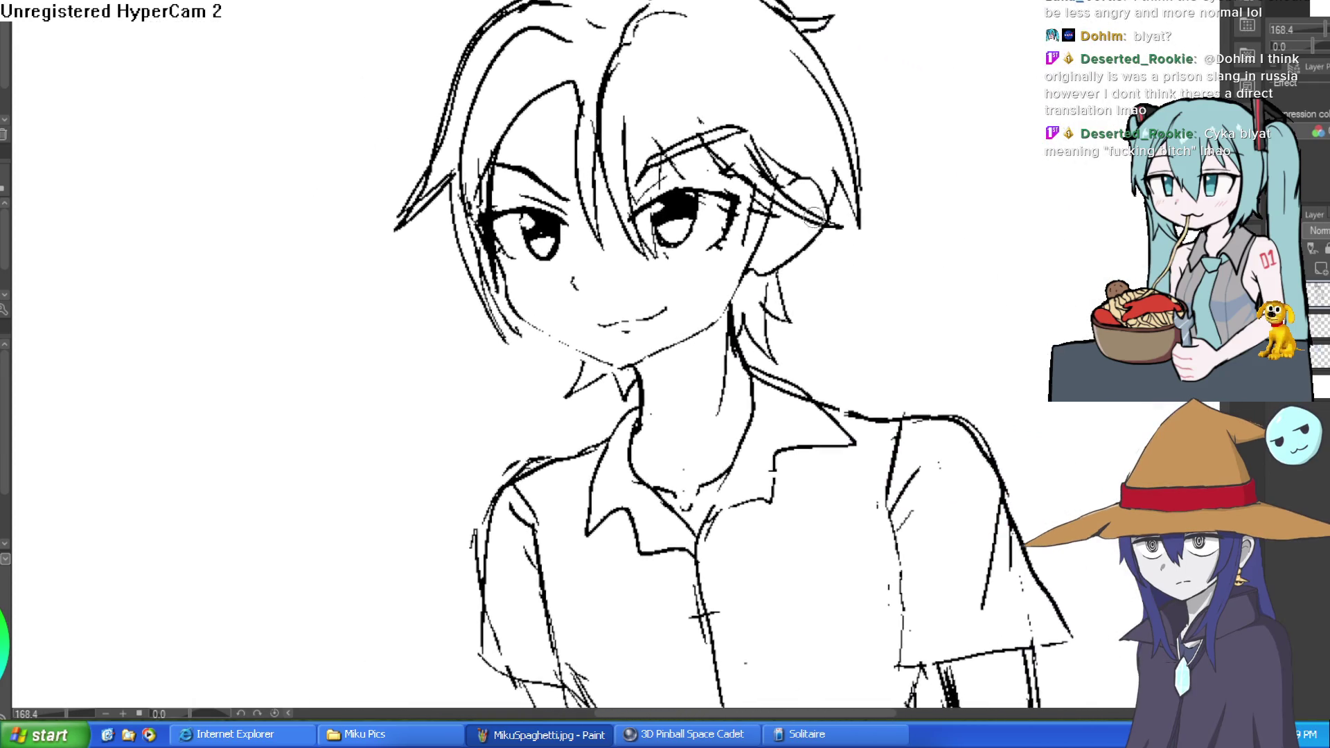
pyautogui.scroll(2, 697, 182)
pyautogui.scroll(2, 697, 182)
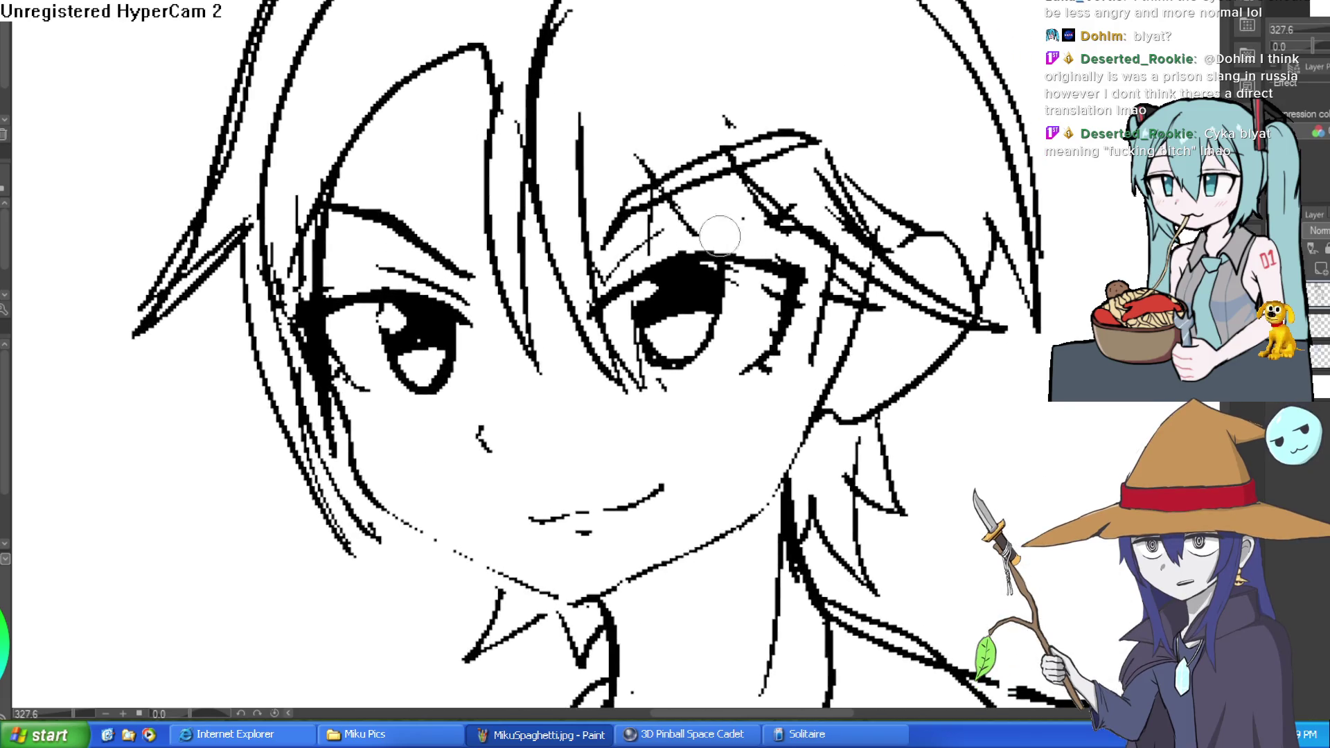
pyautogui.moveTo(661, 167)
pyautogui.mouseDown()
pyautogui.moveTo(727, 144)
pyautogui.moveTo(746, 182)
pyautogui.moveTo(807, 135)
pyautogui.mouseUp()
pyautogui.moveTo(457, 273)
pyautogui.mouseDown()
pyautogui.moveTo(422, 229)
pyautogui.moveTo(371, 208)
pyautogui.moveTo(354, 226)
pyautogui.moveTo(413, 256)
pyautogui.moveTo(410, 232)
pyautogui.mouseUp()
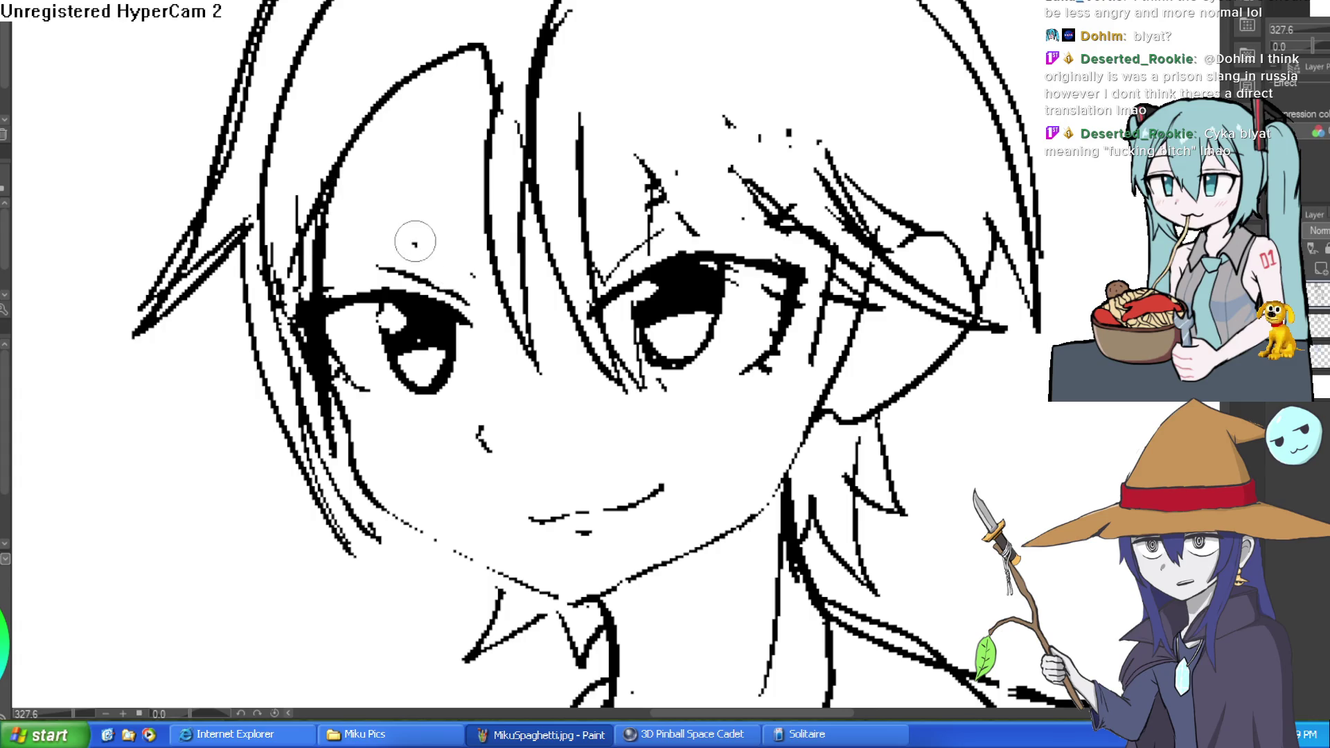
pyautogui.scroll(-3, 416, 235)
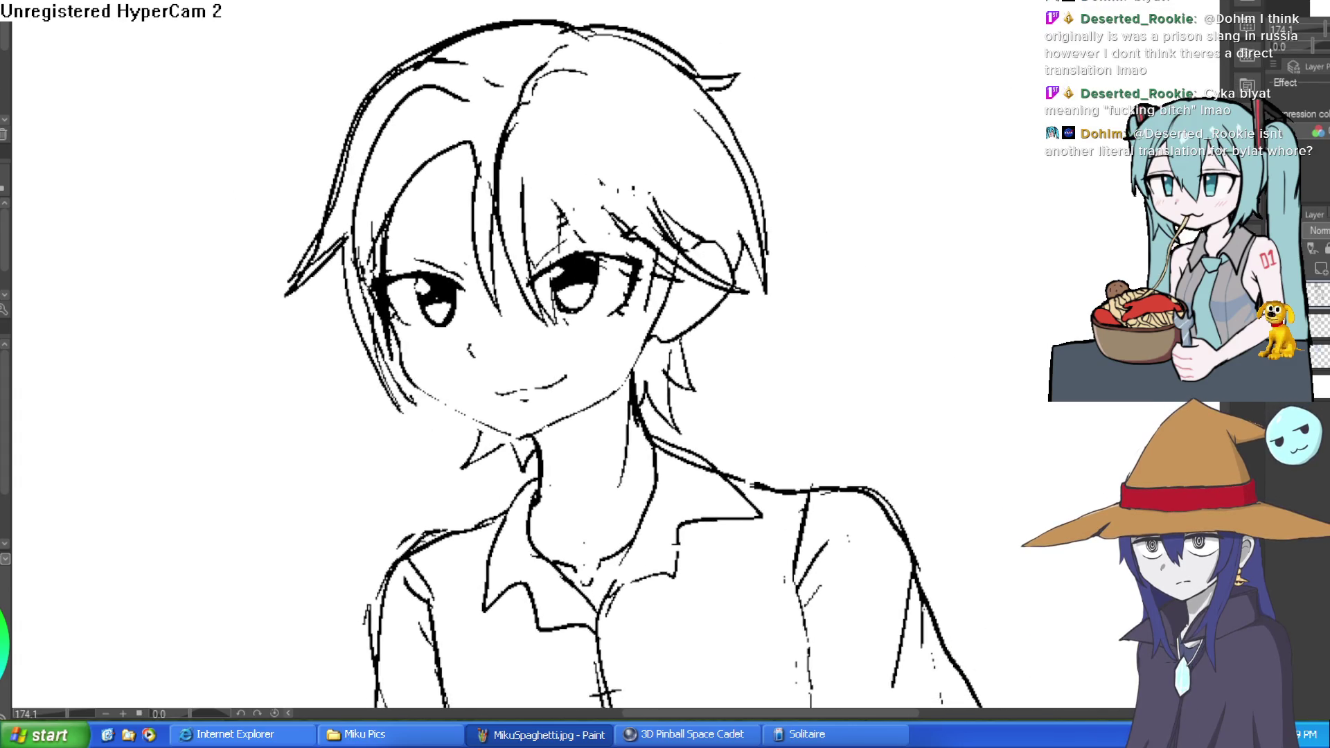
pyautogui.scroll(5, 596, 232)
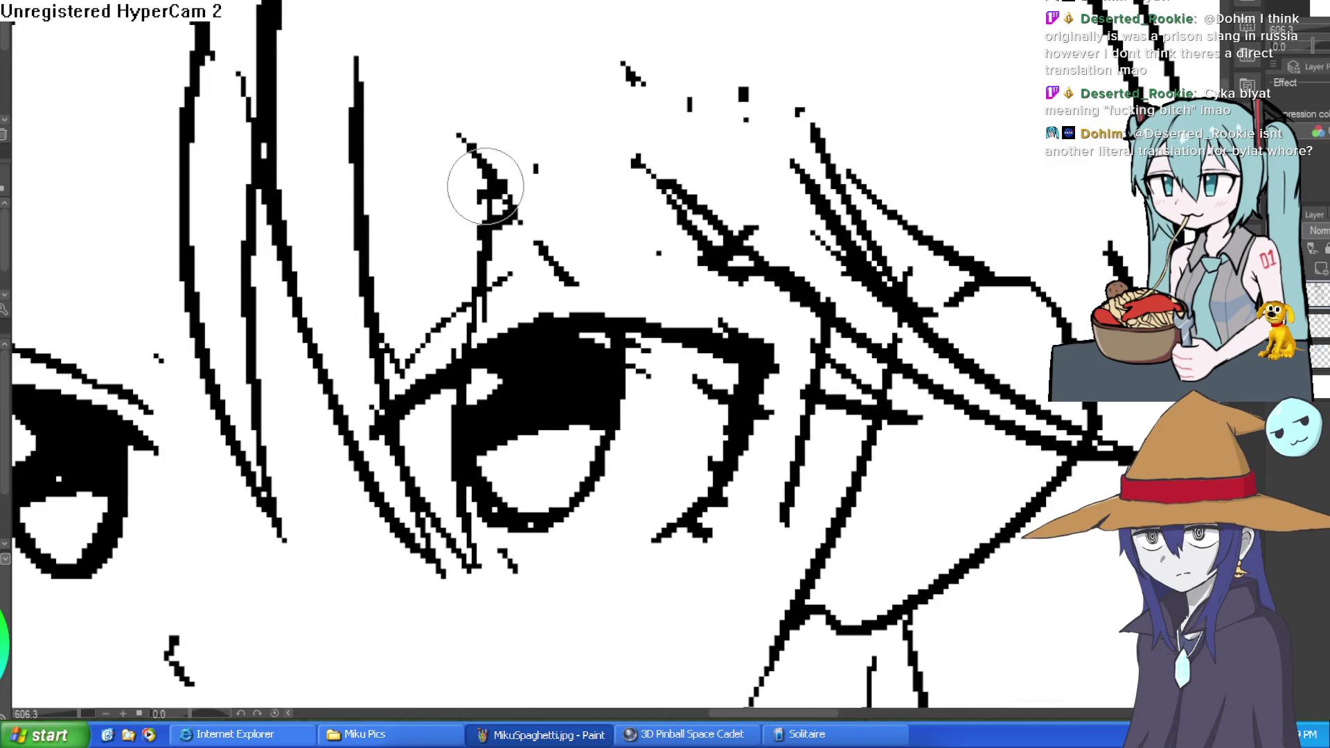
# Draw new, softer eyebrow strokes over the left and right eyes.
pyautogui.moveTo(526, 207); pyautogui.dragTo(553, 223)
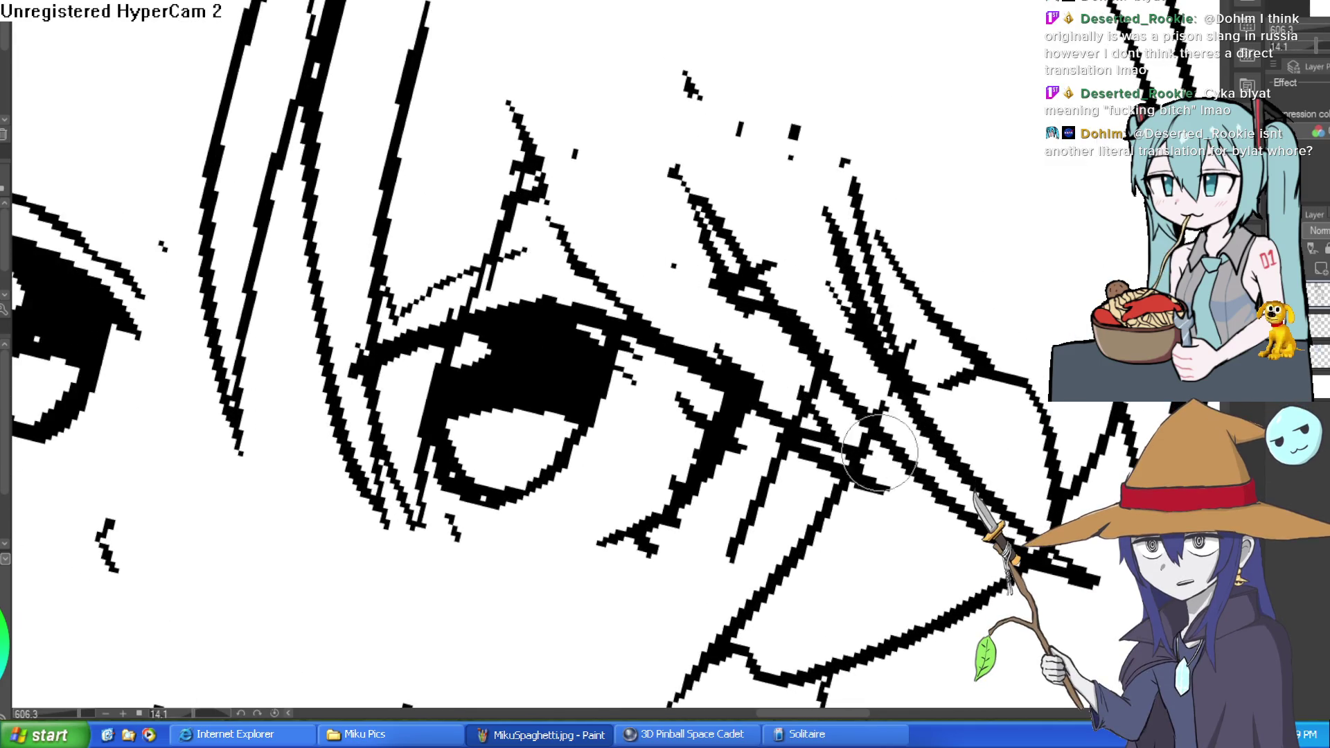
pyautogui.scroll(-4, 796, 297)
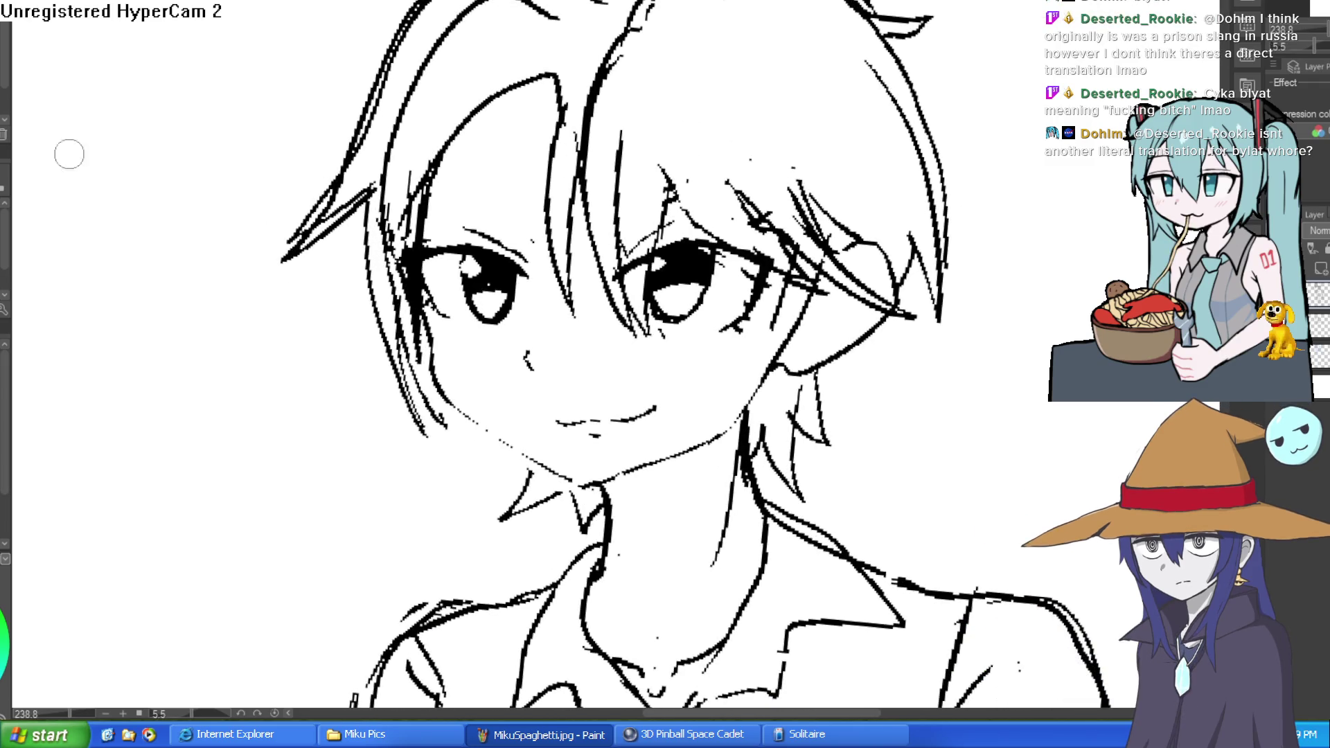
pyautogui.click(702, 160)
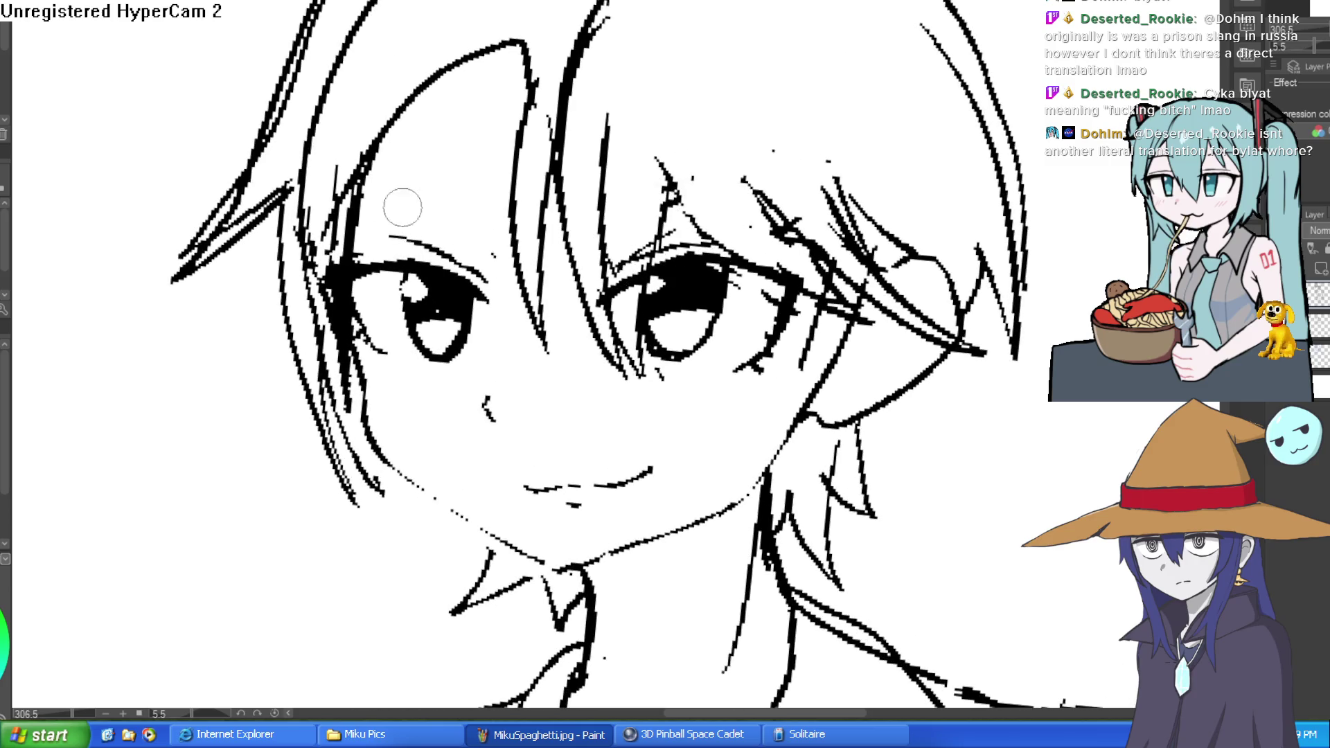
pyautogui.moveTo(373, 169)
pyautogui.mouseDown()
pyautogui.moveTo(499, 184)
pyautogui.moveTo(364, 170)
pyautogui.mouseUp()
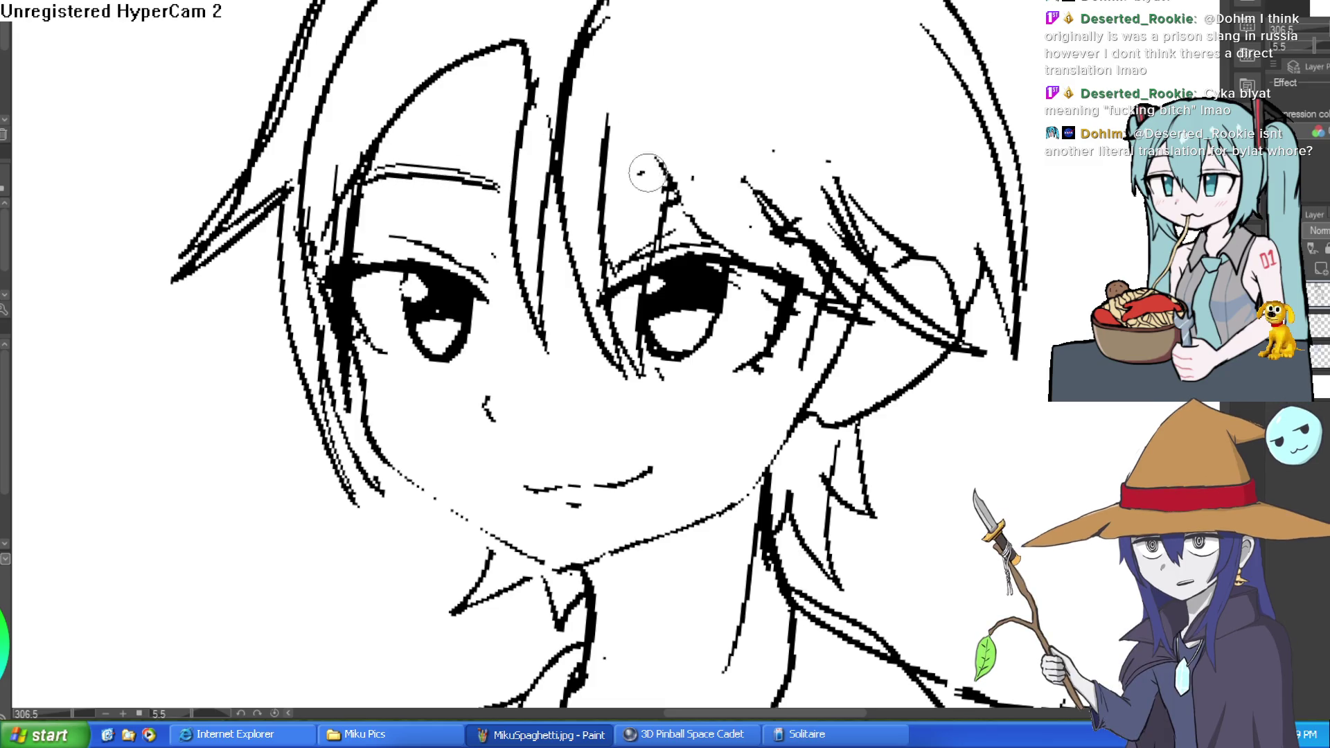
pyautogui.moveTo(634, 176); pyautogui.dragTo(828, 161)
pyautogui.moveTo(735, 155); pyautogui.dragTo(647, 184)
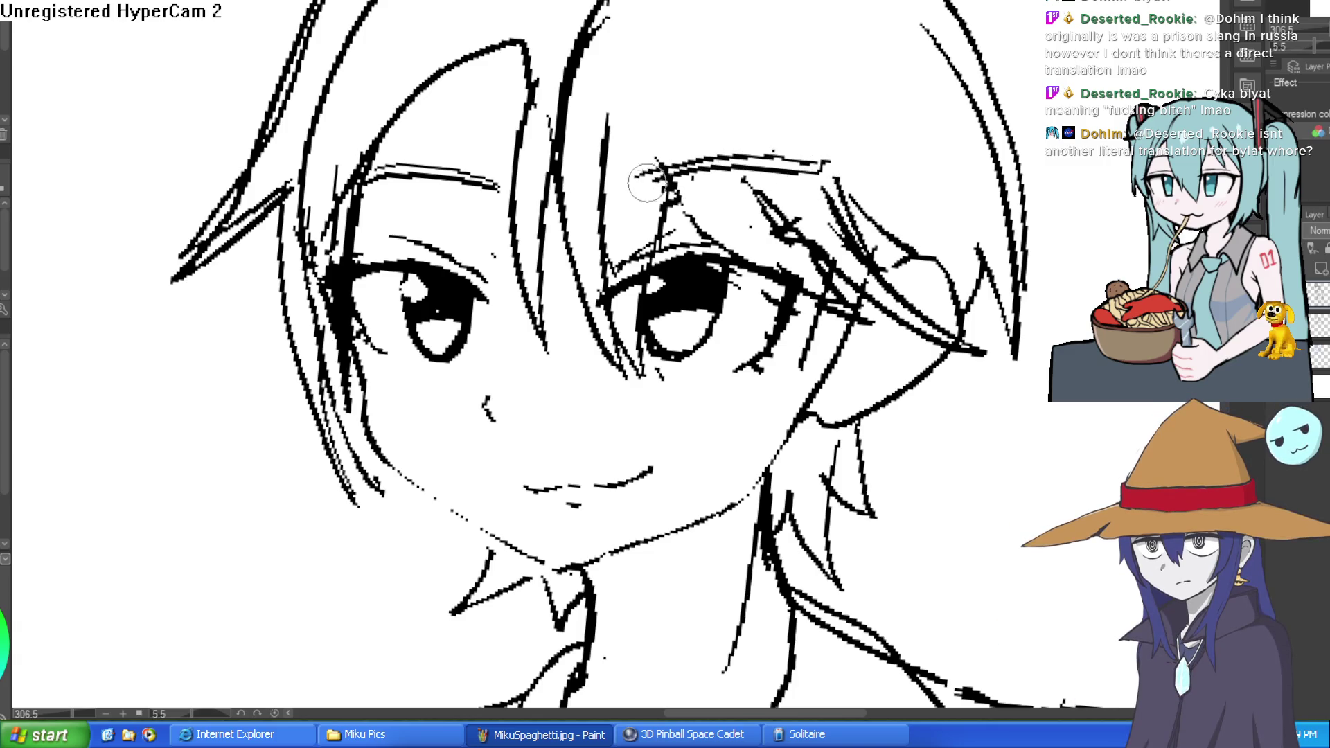
pyautogui.scroll(-3, 889, 215)
pyautogui.scroll(-3, 888, 215)
# Reshape the bottom of the right eye's iris and view the whole figure.
pyautogui.moveTo(930, 189)
pyautogui.mouseDown()
pyautogui.moveTo(873, 309)
pyautogui.moveTo(885, 303)
pyautogui.moveTo(882, 368)
pyautogui.moveTo(890, 361)
pyautogui.mouseUp()
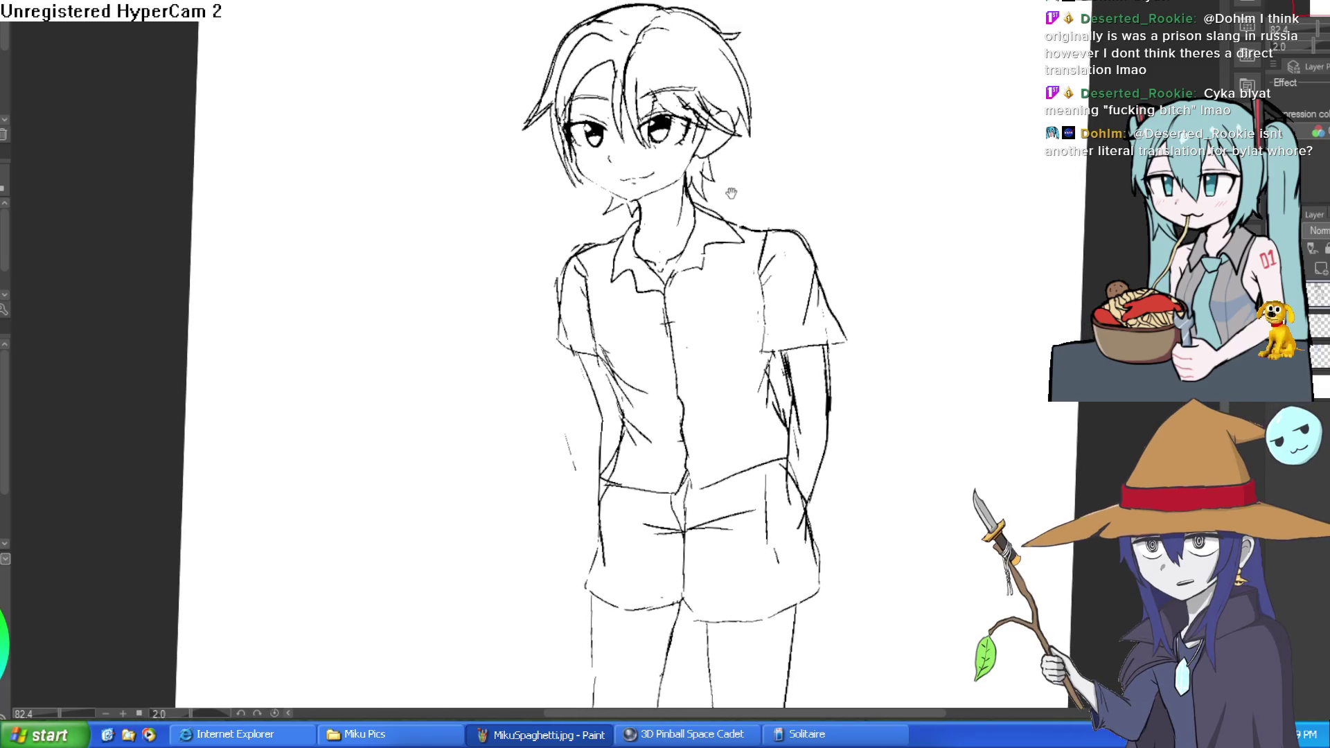
pyautogui.scroll(5, 738, 196)
pyautogui.moveTo(664, 101); pyautogui.dragTo(671, 104)
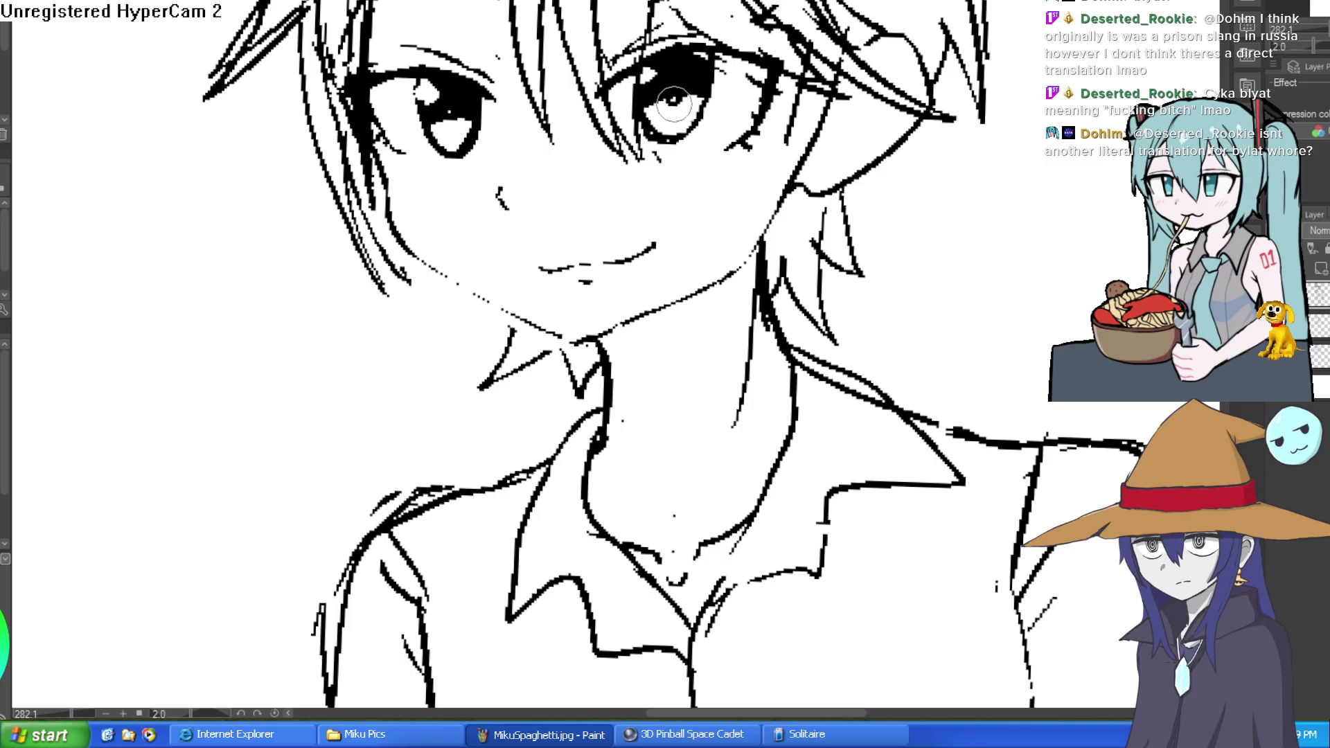
pyautogui.scroll(-4, 881, 222)
pyautogui.moveTo(882, 222)
pyautogui.mouseDown()
pyautogui.moveTo(882, 258)
pyautogui.moveTo(866, 219)
pyautogui.mouseUp()
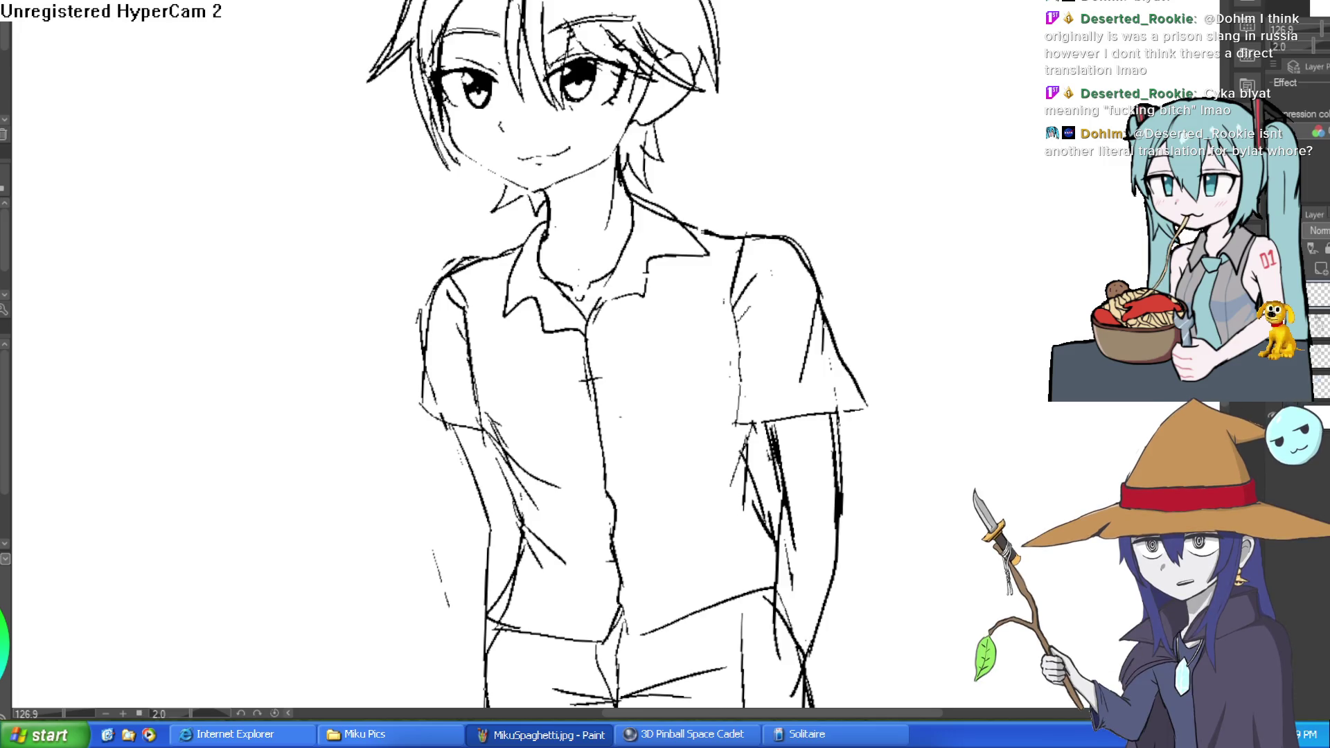
# Fill the face peach, sealing the jaw-line gap and the gap between hair strands above the right eye.
pyautogui.press('g')
pyautogui.click(608, 183)
pyautogui.hotkey('ctrl', 'z')
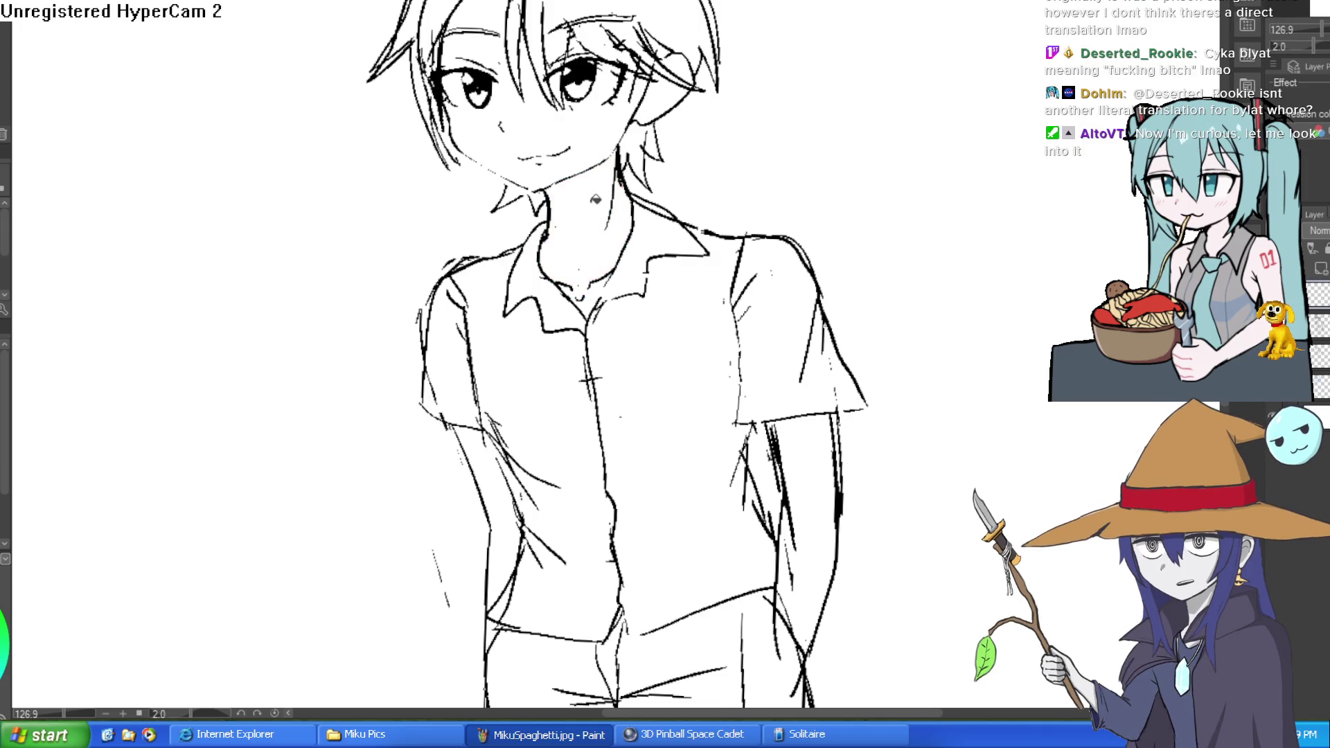
pyautogui.click(595, 128)
pyautogui.hotkey('ctrl', 'z')
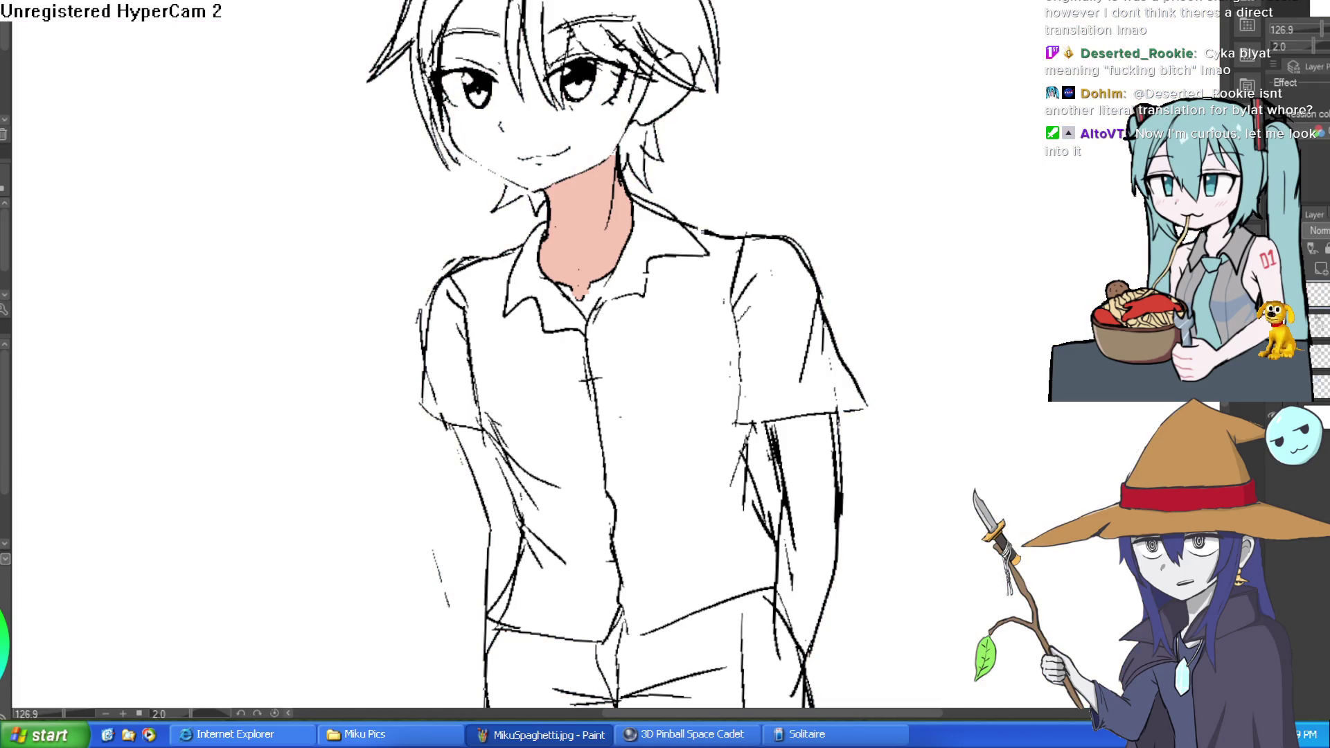
pyautogui.moveTo(496, 124); pyautogui.dragTo(527, 146)
pyautogui.scroll(5, 573, 98)
pyautogui.moveTo(539, 69); pyautogui.dragTo(596, 232)
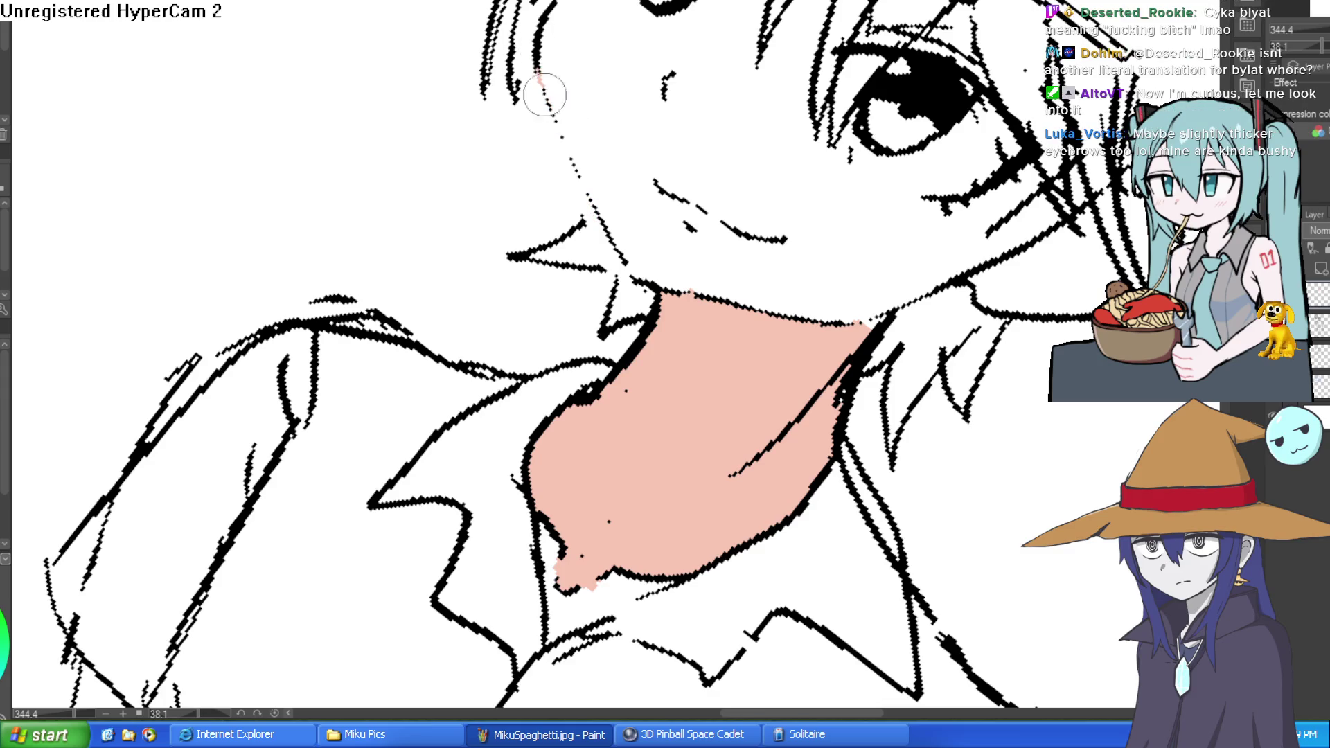
pyautogui.click(654, 163)
pyautogui.moveTo(888, 160); pyautogui.dragTo(786, 123)
pyautogui.click(773, 134)
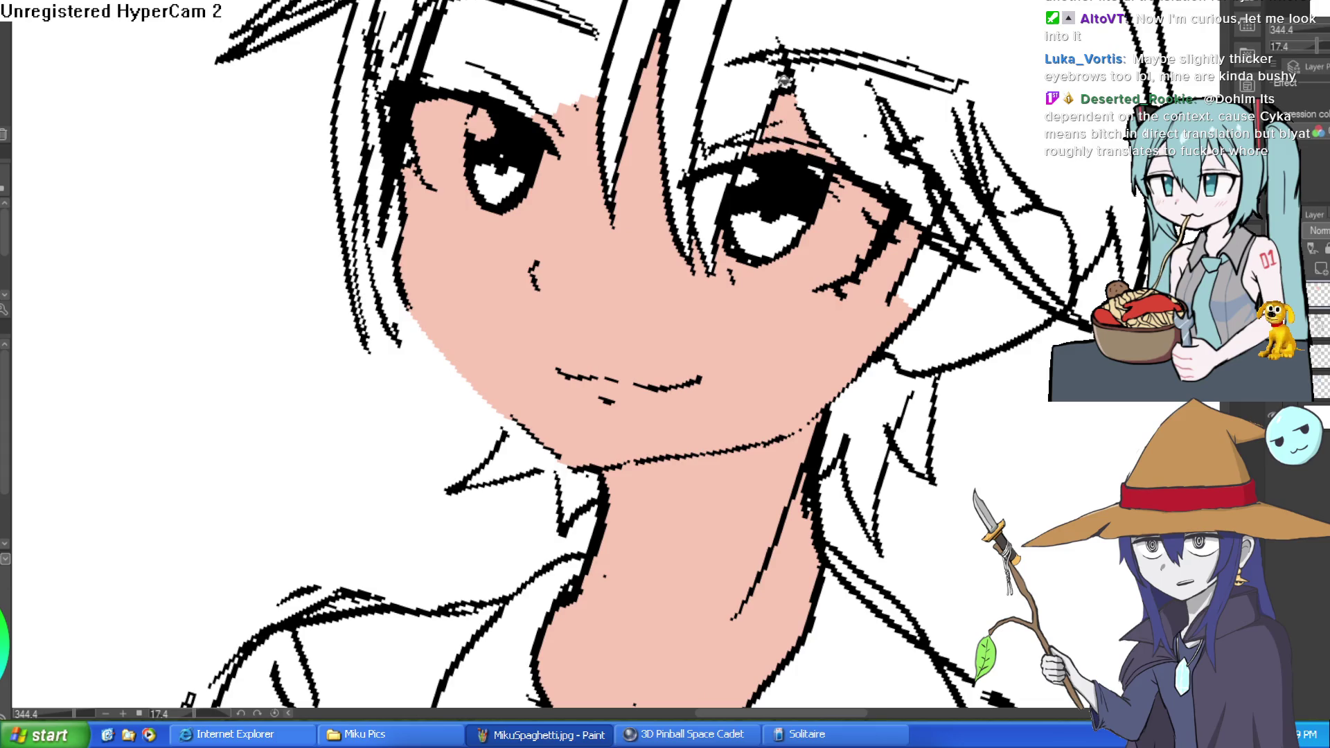
# Fill both forearms peach, including the one behind the back.
pyautogui.scroll(-6, 786, 82)
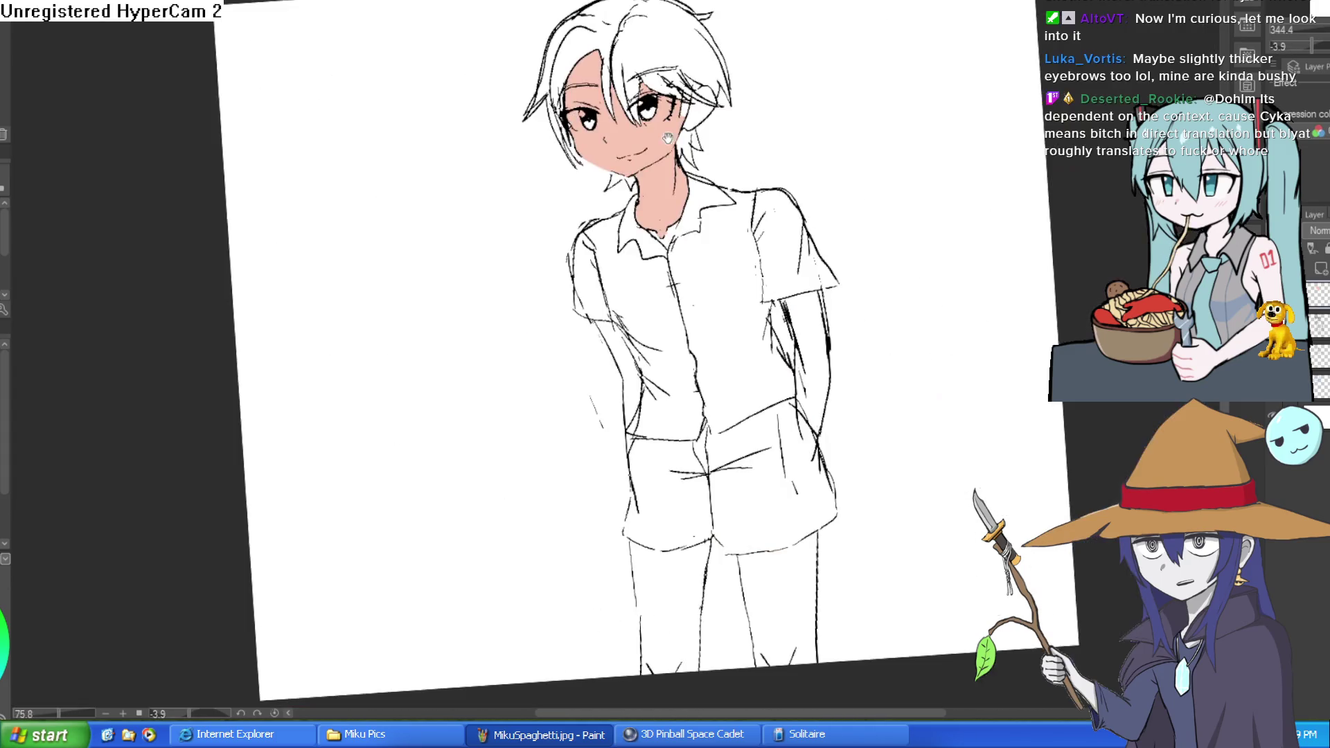
pyautogui.moveTo(870, 270); pyautogui.dragTo(755, 281)
pyautogui.click(753, 282)
pyautogui.click(568, 266)
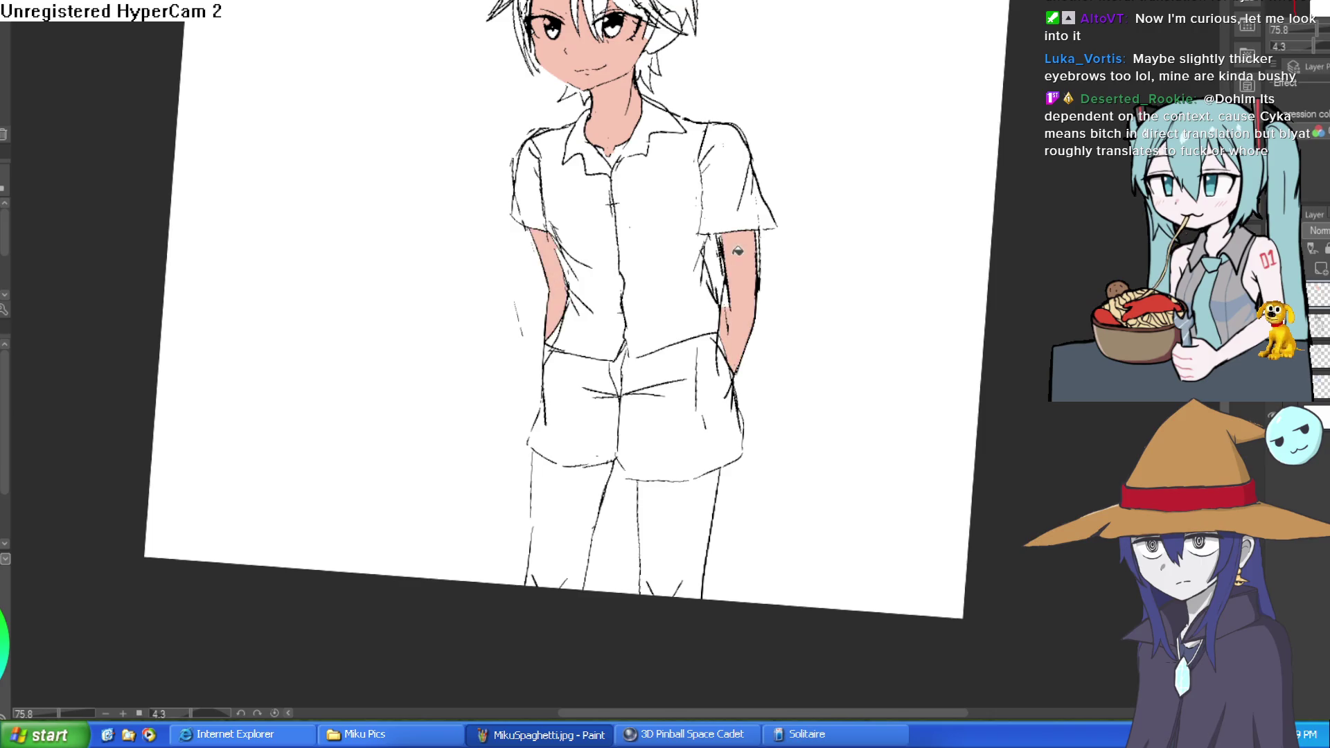
pyautogui.scroll(3, 733, 284)
# Seal gaps in the shorts' outline and hem so the right leg fills peach without leaking.
pyautogui.click(646, 444)
pyautogui.hotkey('ctrl', 'z')
pyautogui.scroll(4, 641, 337)
pyautogui.moveTo(565, 359); pyautogui.dragTo(607, 402)
pyautogui.moveTo(828, 409); pyautogui.dragTo(859, 399)
pyautogui.press('g')
pyautogui.click(834, 453)
pyautogui.click(415, 496)
pyautogui.hotkey('ctrl', 'z')
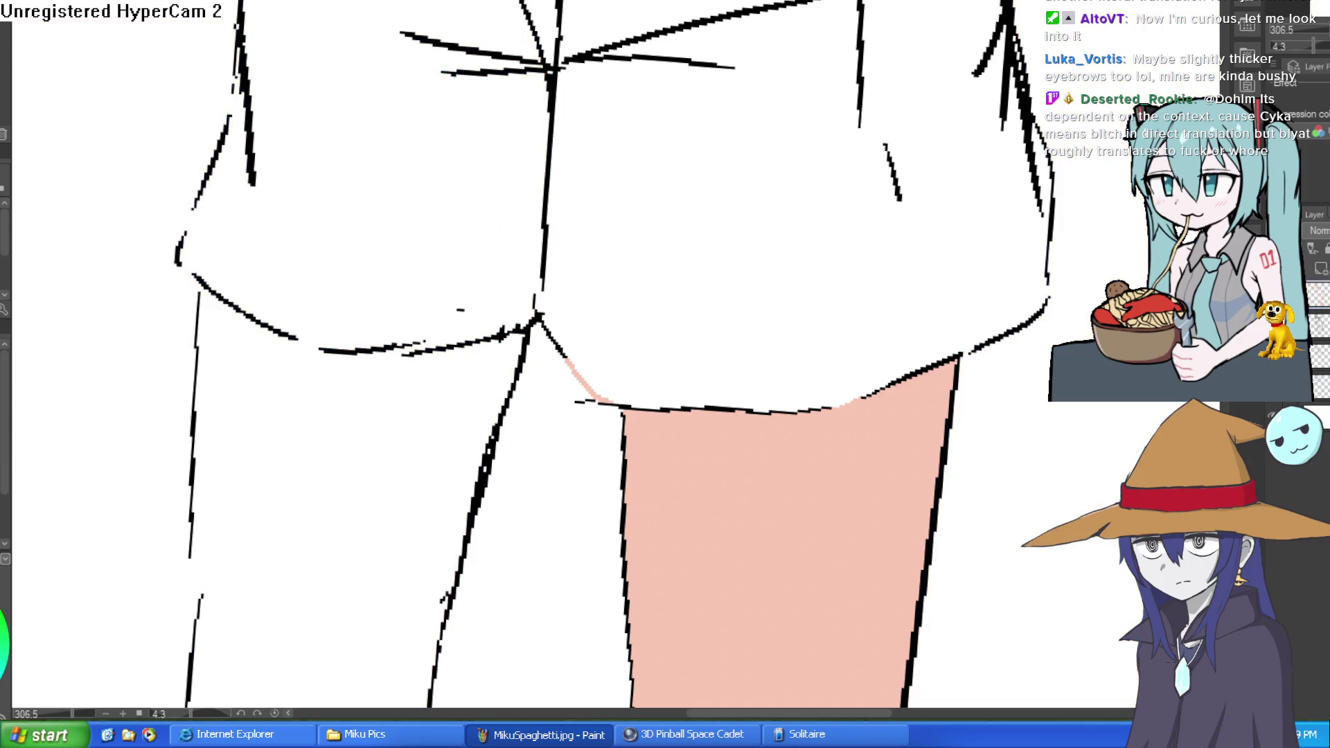
# Fill the left leg peach after undoing fills that leaked outside it.
pyautogui.press('g')
pyautogui.click(339, 497)
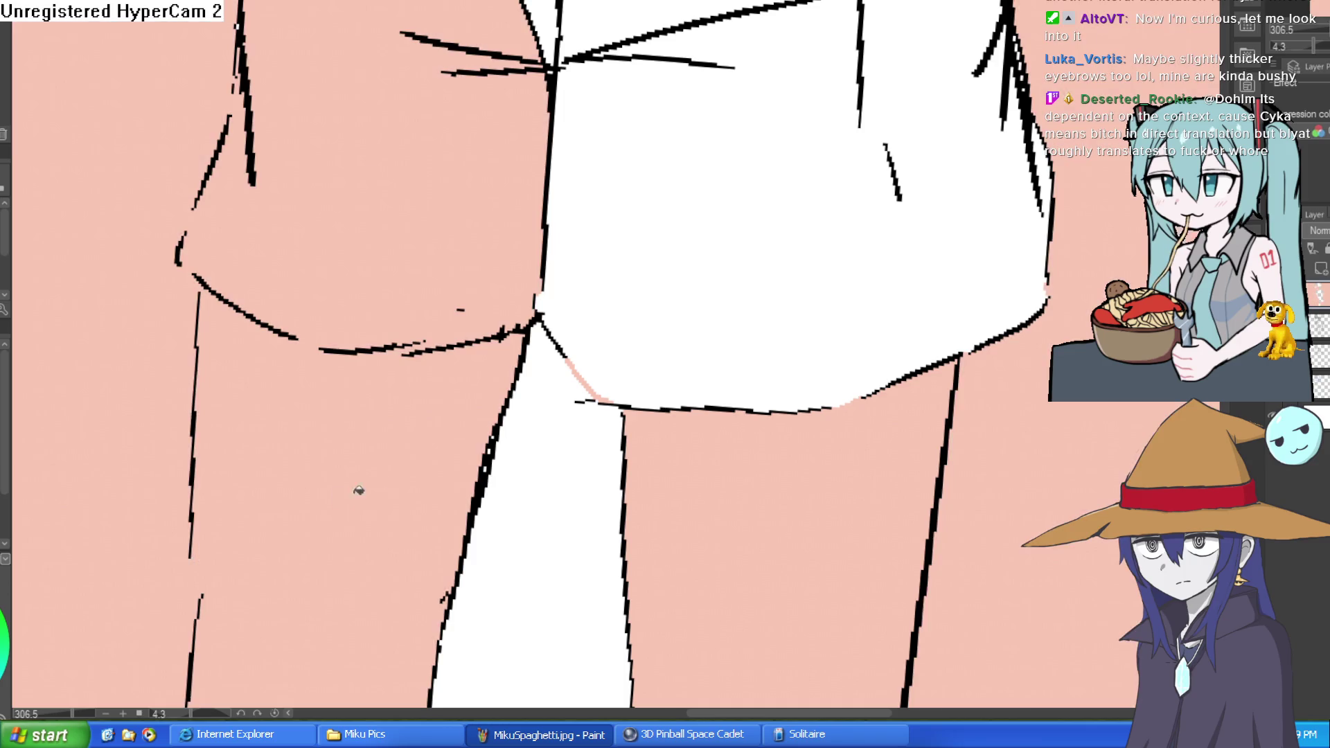
pyautogui.hotkey('ctrl', 'z')
pyautogui.scroll(-2, 748, 359)
pyautogui.moveTo(734, 228); pyautogui.dragTo(664, 332)
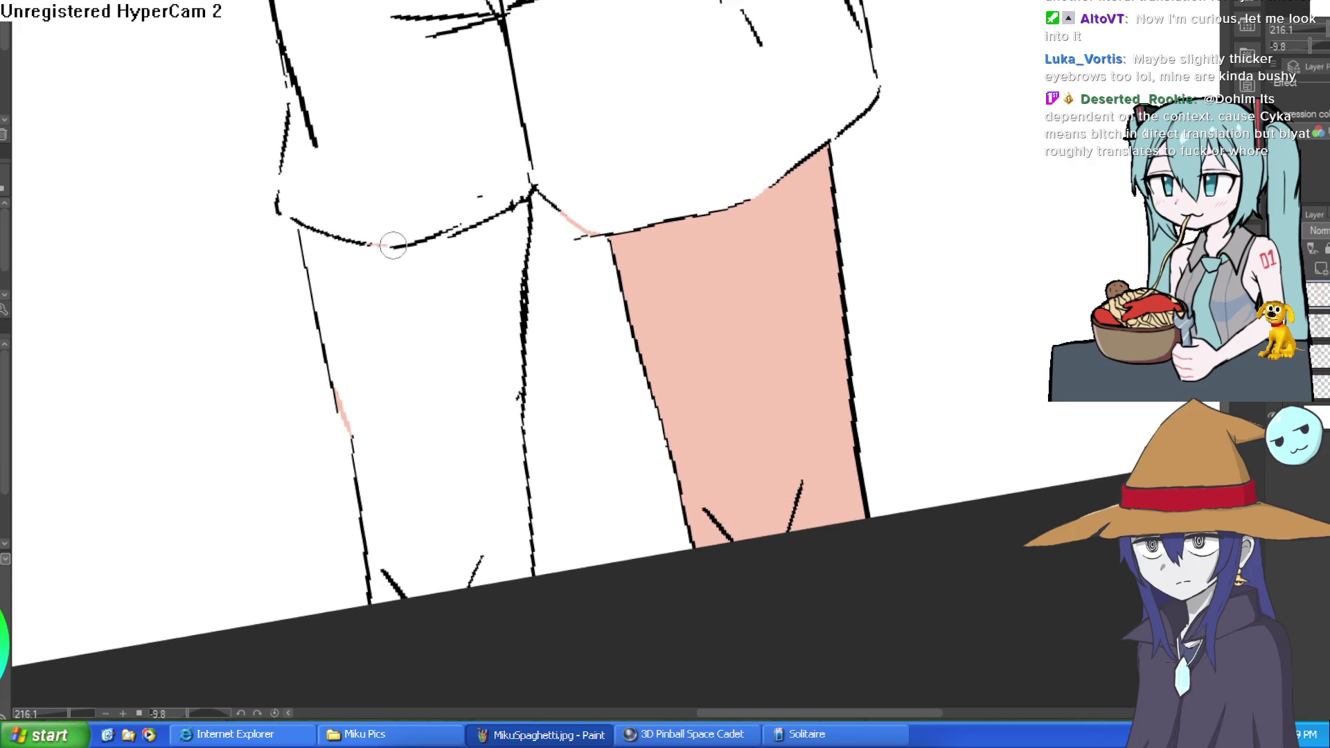
pyautogui.press('g')
pyautogui.click(516, 298)
pyautogui.scroll(-4, 713, 310)
pyautogui.moveTo(772, 261)
pyautogui.mouseDown()
pyautogui.moveTo(841, 377)
pyautogui.moveTo(823, 407)
pyautogui.moveTo(763, 290)
pyautogui.mouseUp()
pyautogui.moveTo(591, 108)
pyautogui.mouseDown()
pyautogui.moveTo(610, 151)
pyautogui.moveTo(625, 149)
pyautogui.mouseUp()
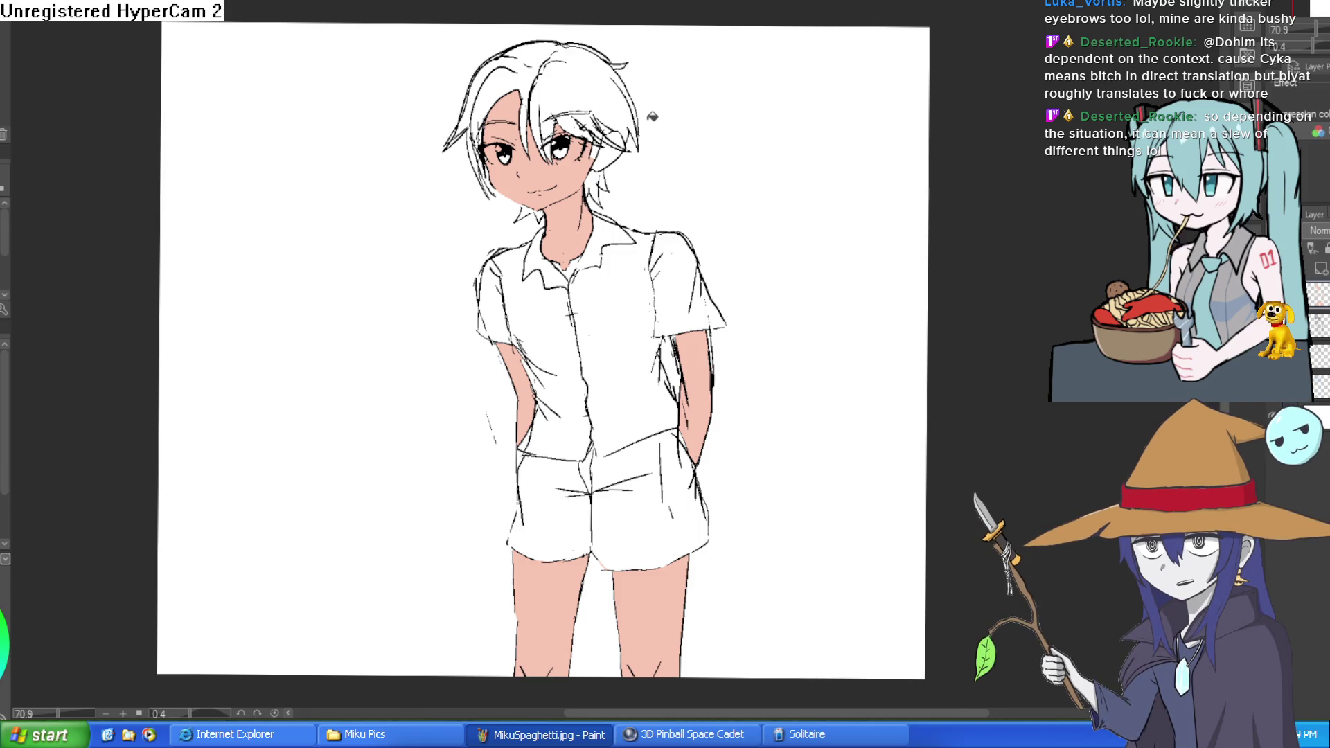
# Paint white over the peach in the right eye's white and add a highlight beneath it.
pyautogui.scroll(5, 632, 137)
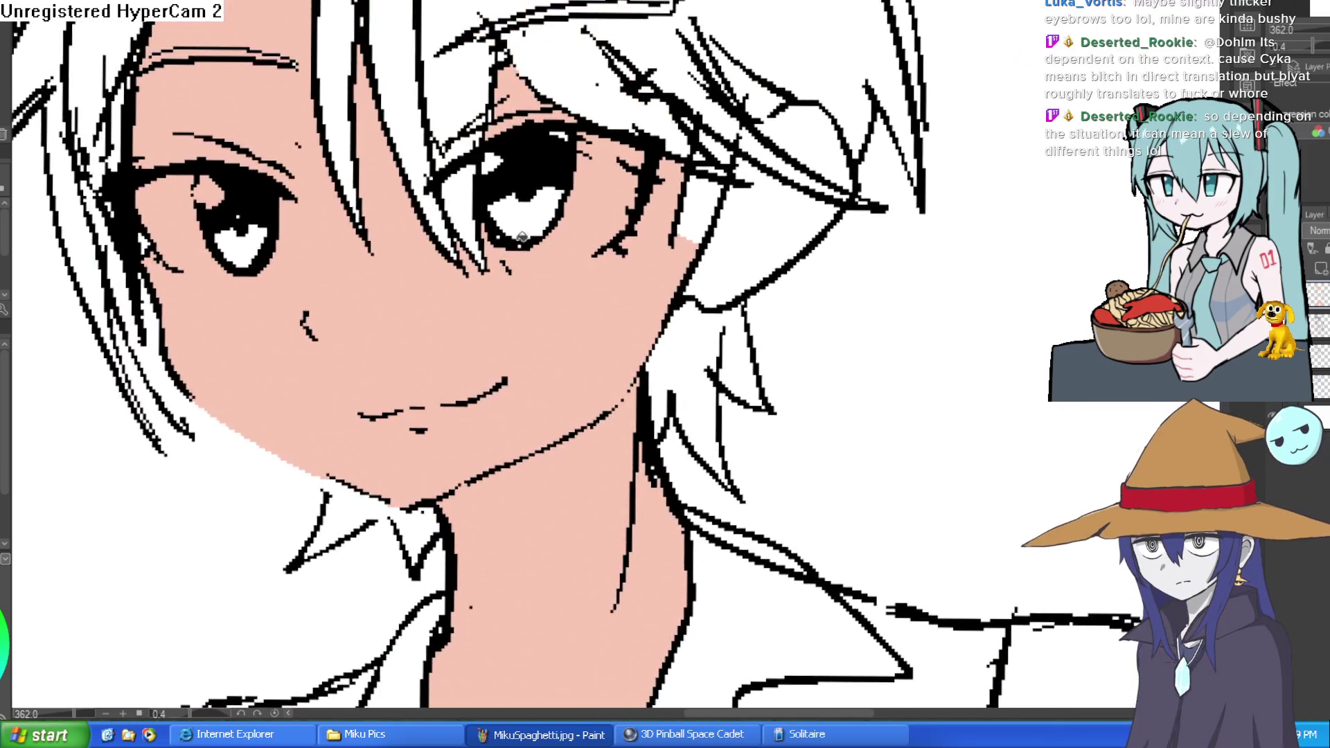
pyautogui.moveTo(490, 256)
pyautogui.mouseDown()
pyautogui.moveTo(554, 259)
pyautogui.moveTo(627, 222)
pyautogui.moveTo(637, 170)
pyautogui.moveTo(592, 136)
pyautogui.moveTo(527, 243)
pyautogui.moveTo(485, 221)
pyautogui.moveTo(588, 201)
pyautogui.moveTo(551, 232)
pyautogui.moveTo(561, 207)
pyautogui.mouseUp()
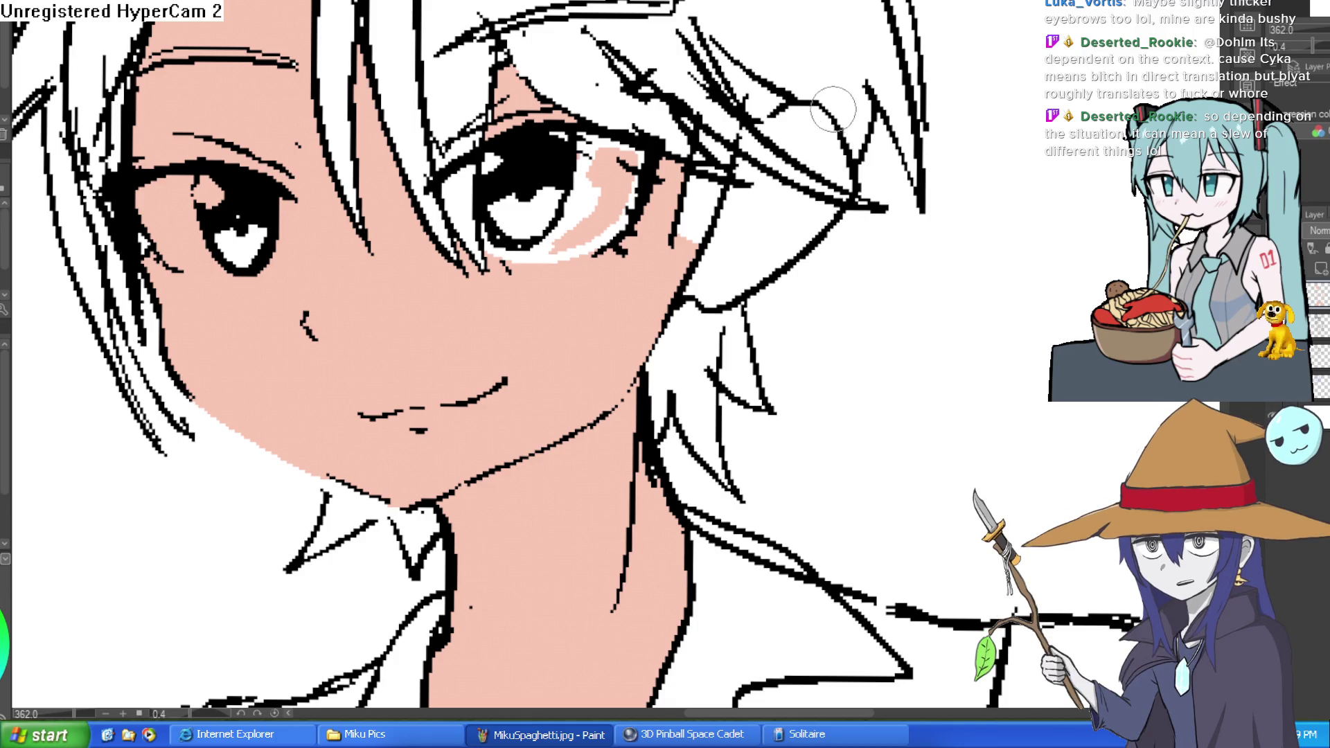
pyautogui.moveTo(589, 232)
pyautogui.mouseDown()
pyautogui.moveTo(603, 235)
pyautogui.moveTo(627, 187)
pyautogui.moveTo(610, 194)
pyautogui.moveTo(585, 175)
pyautogui.moveTo(874, 299)
pyautogui.moveTo(652, 284)
pyautogui.moveTo(666, 278)
pyautogui.moveTo(610, 235)
pyautogui.moveTo(675, 158)
pyautogui.moveTo(644, 235)
pyautogui.moveTo(699, 249)
pyautogui.mouseUp()
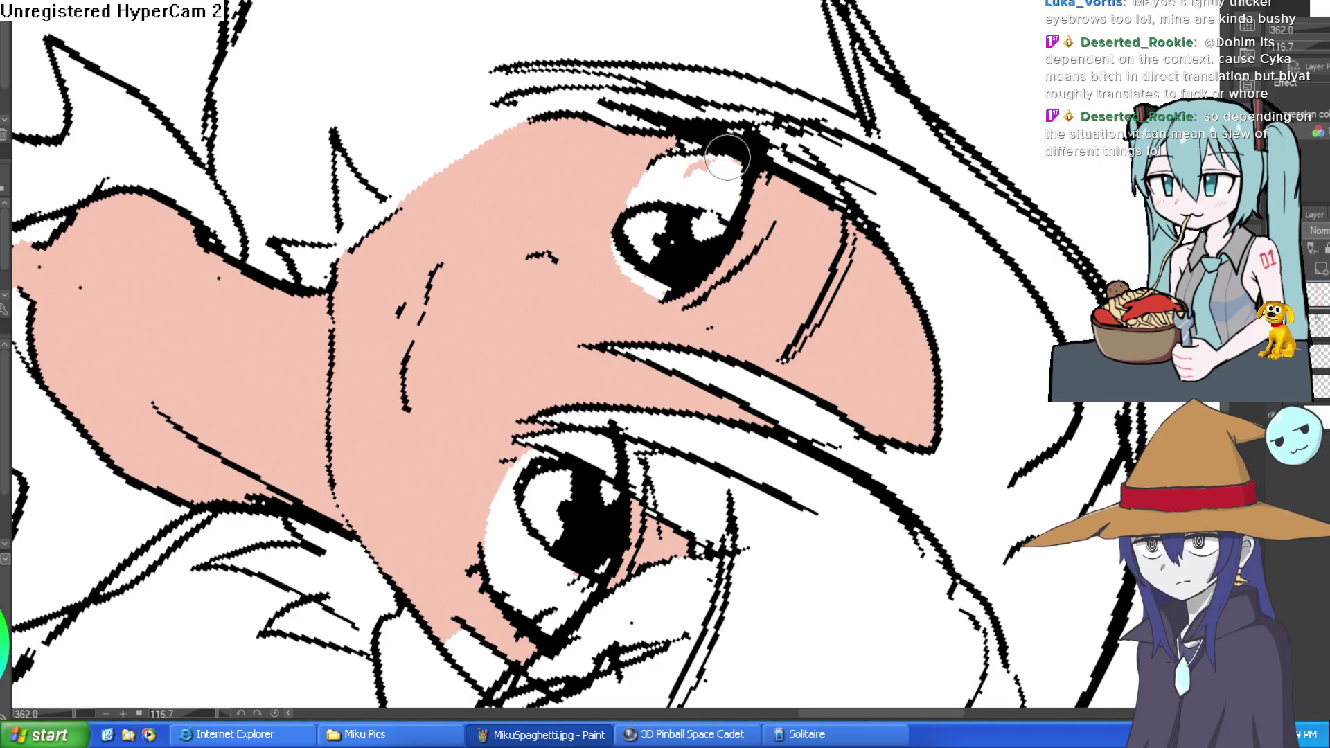
pyautogui.moveTo(727, 156); pyautogui.dragTo(821, 176)
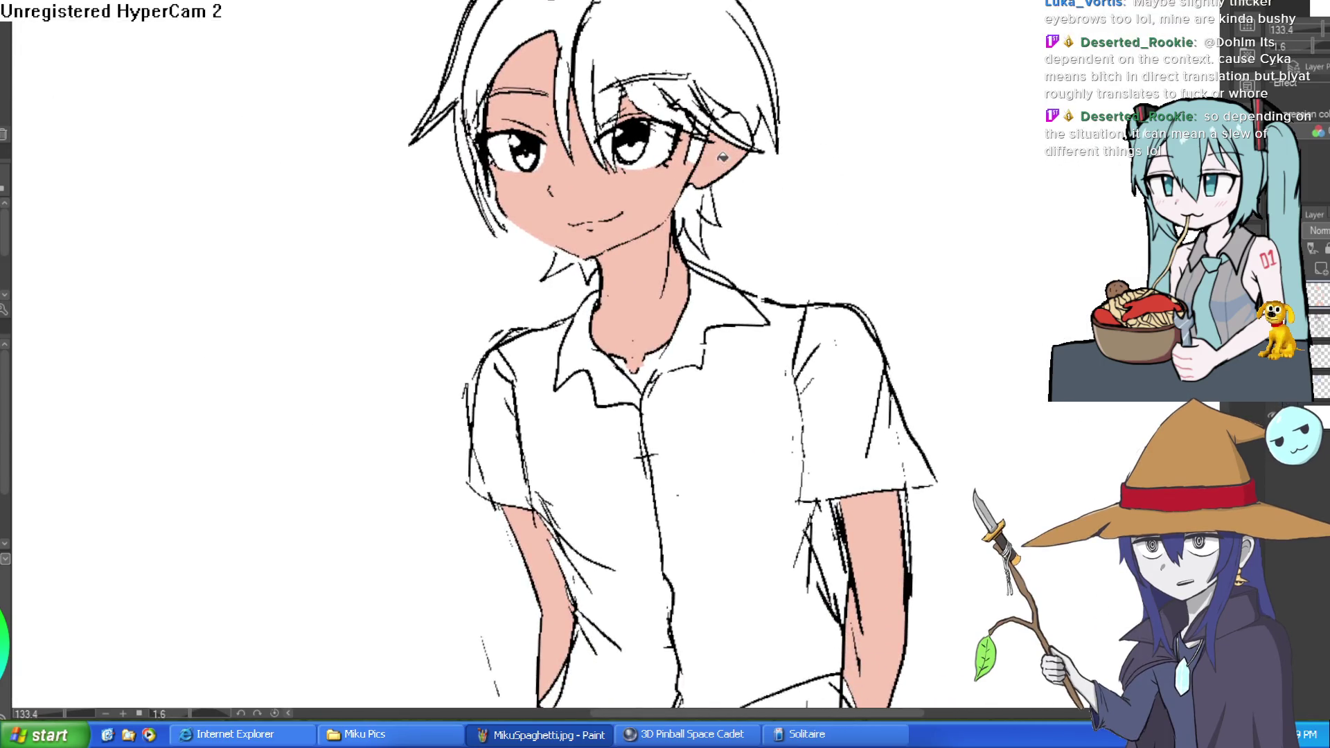
# Replace the skin fill that leaked over the collar by filling only the gap inside the collar.
pyautogui.scroll(-3, 804, 162)
pyautogui.moveTo(872, 191)
pyautogui.mouseDown()
pyautogui.moveTo(846, 214)
pyautogui.moveTo(817, 207)
pyautogui.moveTo(749, 272)
pyautogui.moveTo(763, 252)
pyautogui.mouseUp()
pyautogui.scroll(5, 630, 257)
pyautogui.hotkey('ctrl', 'z')
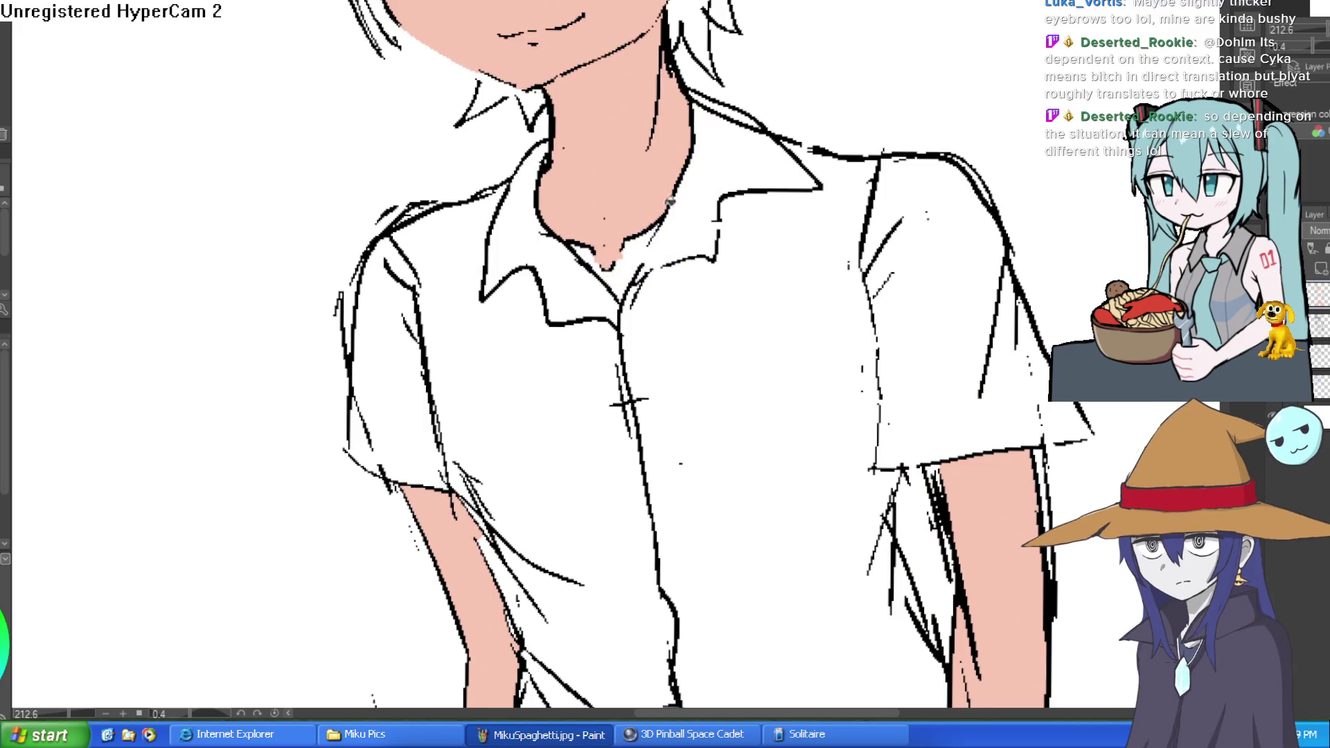
pyautogui.click(636, 251)
pyautogui.scroll(-4, 752, 280)
pyautogui.moveTo(752, 279)
pyautogui.mouseDown()
pyautogui.moveTo(801, 252)
pyautogui.moveTo(781, 226)
pyautogui.moveTo(748, 241)
pyautogui.mouseUp()
# Zoom in on the shorts and trial a blue right-shirt fill, undoing the leak into the shorts.
pyautogui.click(669, 335)
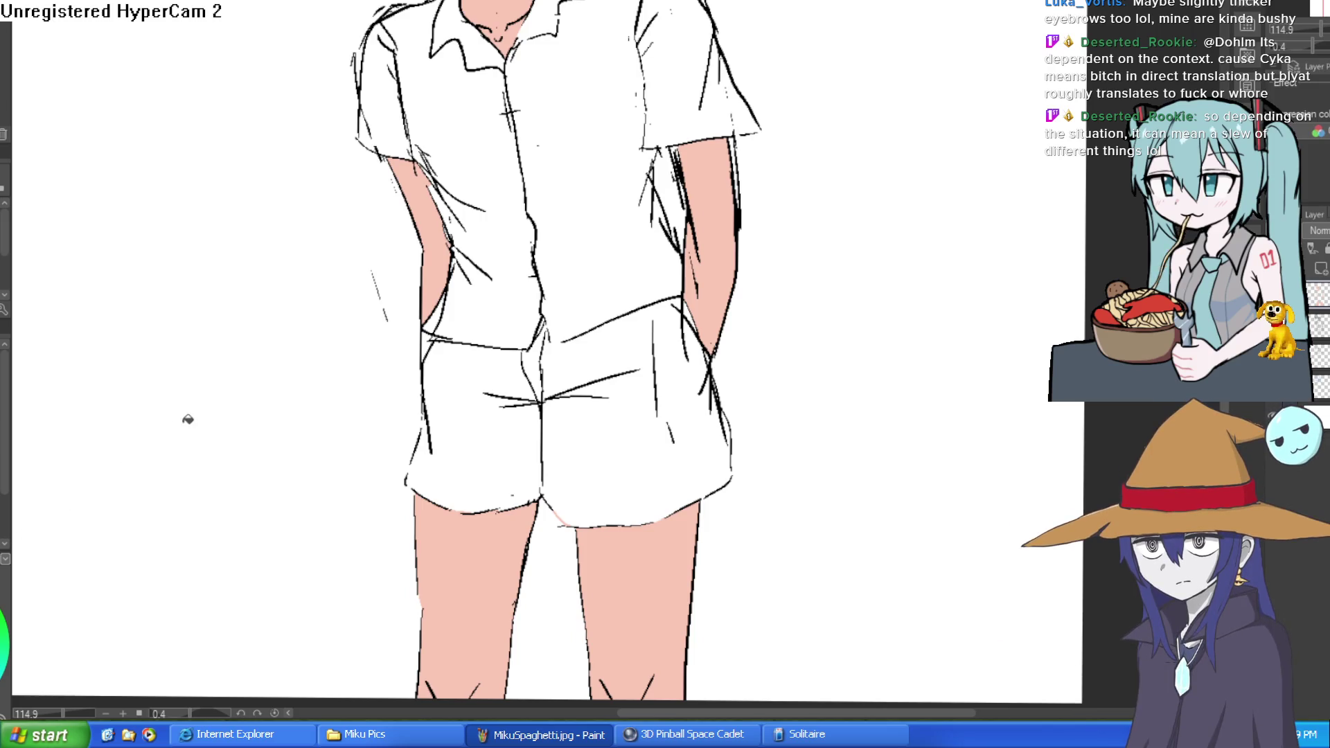
pyautogui.click(605, 231)
pyautogui.hotkey('ctrl', 'z')
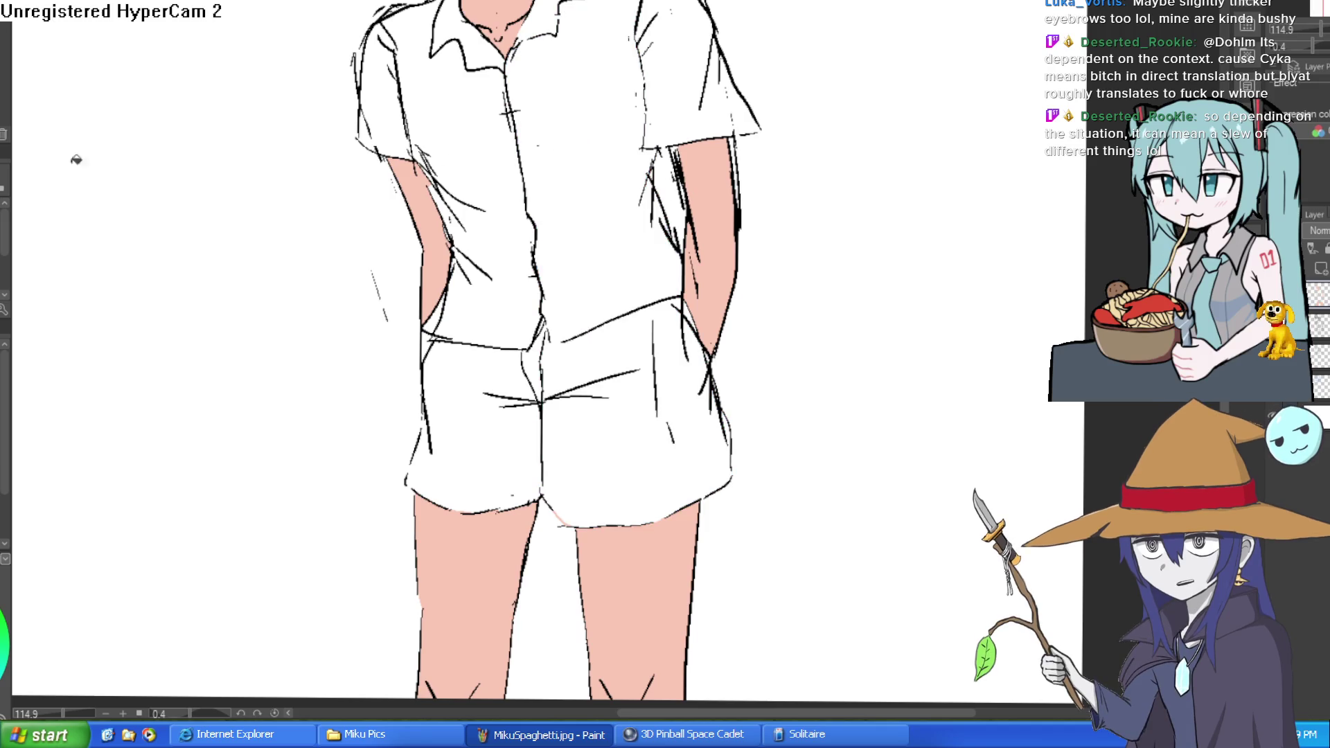
pyautogui.scroll(3, 571, 339)
pyautogui.moveTo(568, 338); pyautogui.dragTo(534, 342)
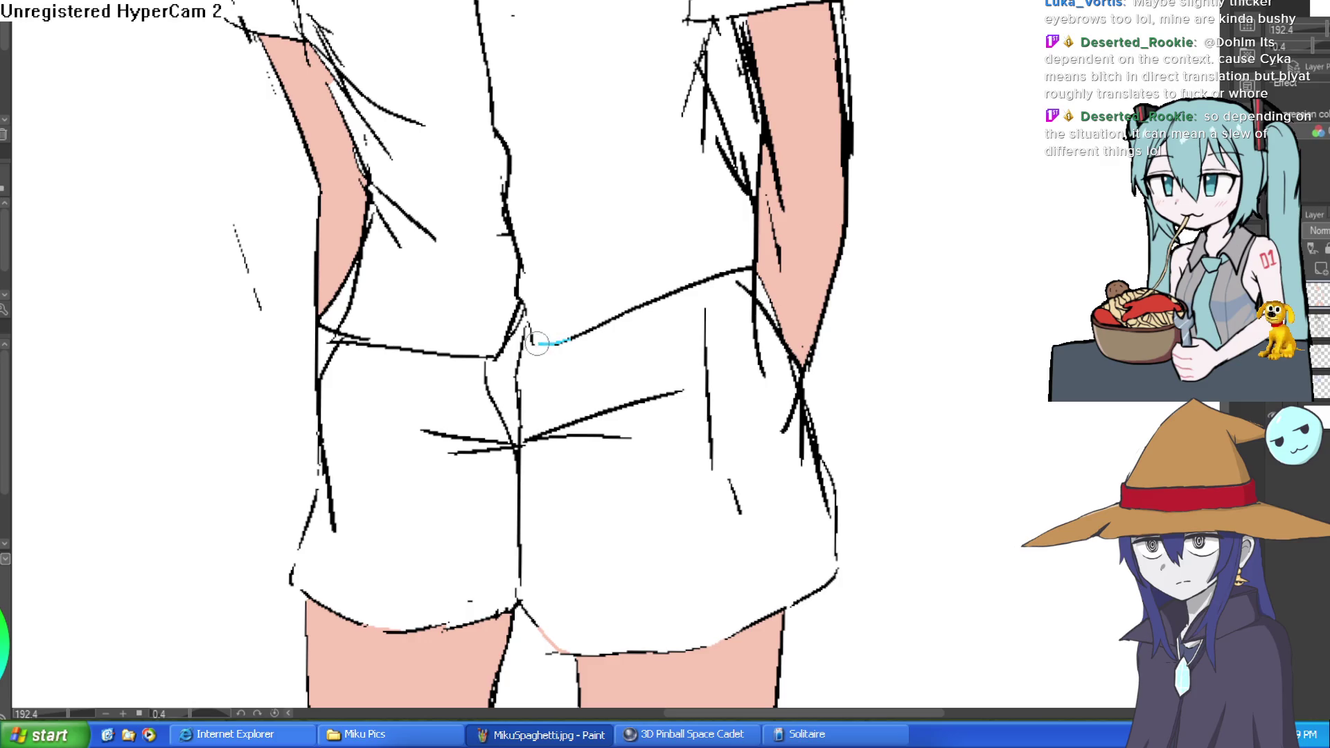
pyautogui.hotkey('ctrl', 'z')
# Seal the waistband gap with a thin stroke and fill the right shirt half blue.
pyautogui.click(637, 233)
pyautogui.hotkey('ctrl', 'z')
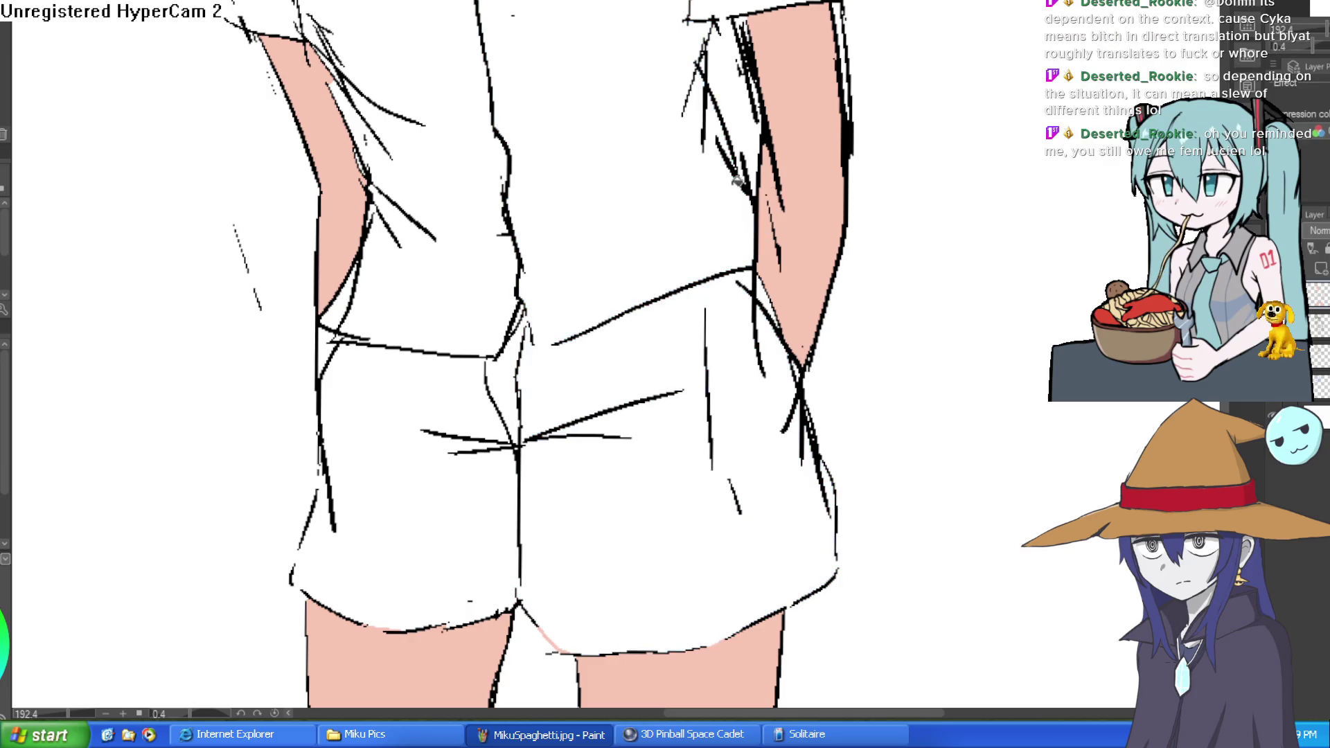
pyautogui.scroll(-2, 675, 152)
pyautogui.scroll(3, 675, 152)
pyautogui.moveTo(701, 291)
pyautogui.mouseDown()
pyautogui.moveTo(665, 276)
pyautogui.moveTo(680, 282)
pyautogui.mouseUp()
pyautogui.hotkey('ctrl', 'z')
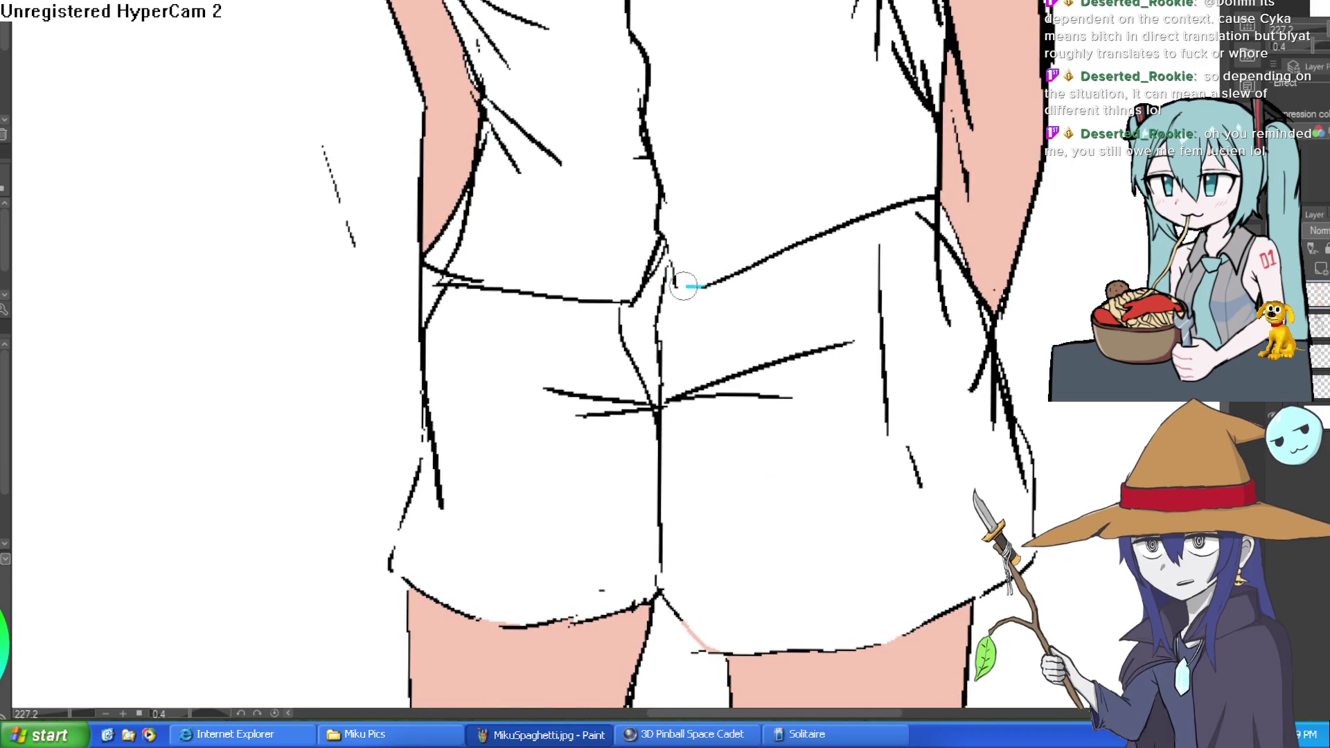
pyautogui.click(781, 192)
pyautogui.scroll(2, 911, 250)
pyautogui.scroll(-2, 757, 289)
# Extend the blue fill into the collar, undoing trial blue sleeve and magenta left-half fills.
pyautogui.click(780, 169)
pyautogui.hotkey('ctrl', 'z')
pyautogui.scroll(2, 554, 208)
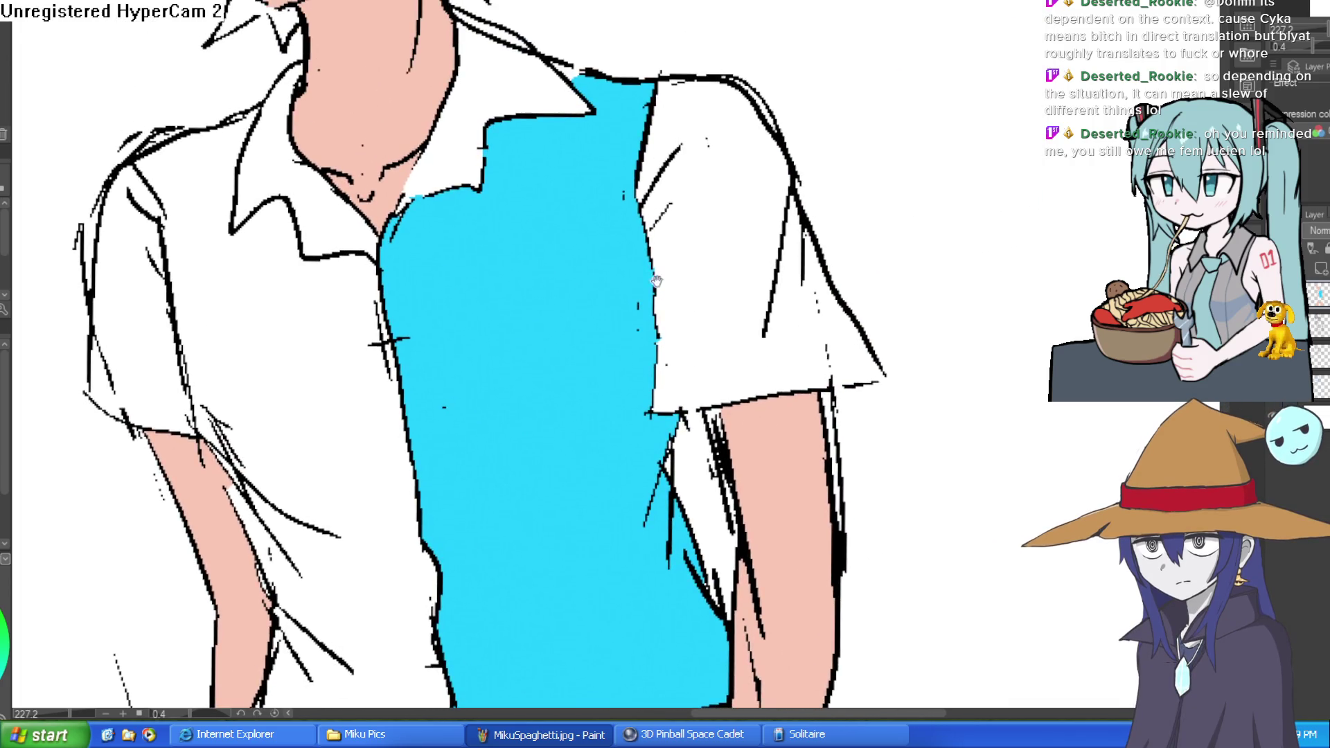
pyautogui.hscroll(-1, 554, 138)
pyautogui.click(559, 106)
pyautogui.scroll(-2, 672, 271)
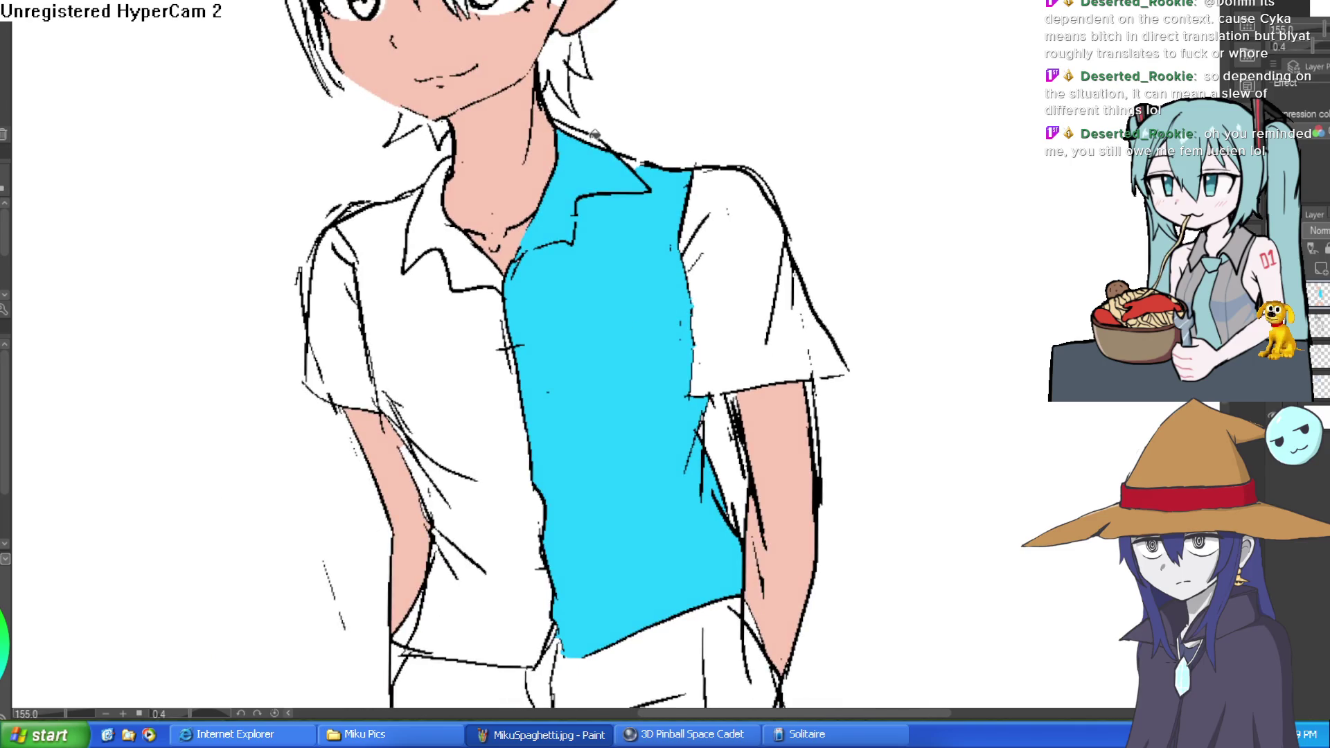
pyautogui.scroll(-2, 672, 217)
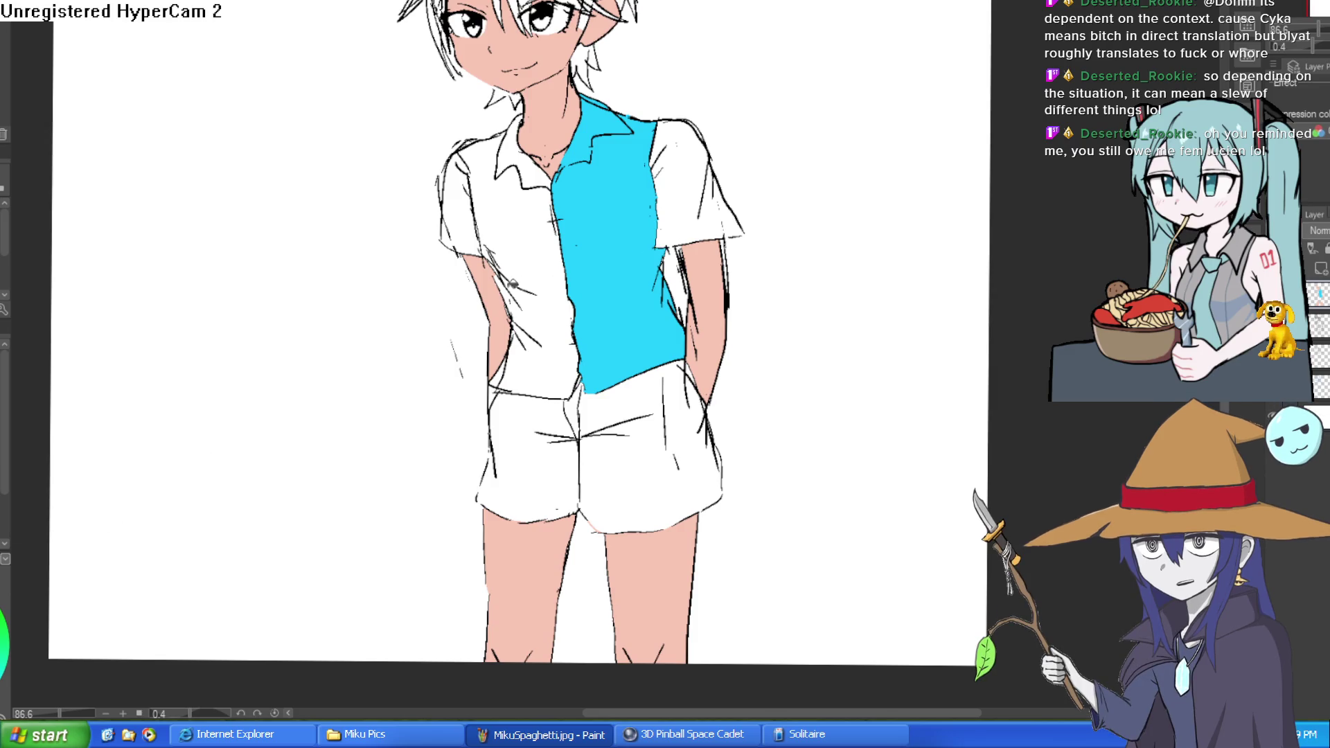
pyautogui.click(540, 260)
pyautogui.hotkey('ctrl', 'z')
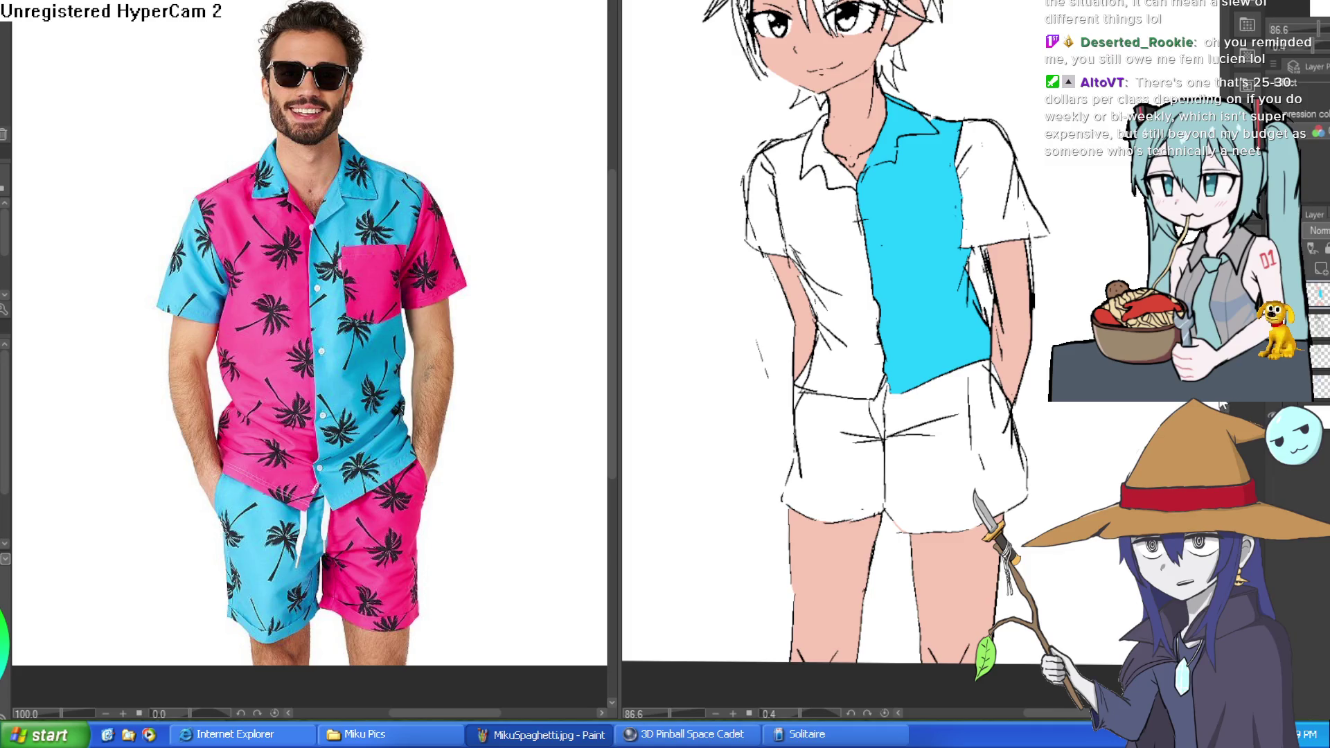
# Swap the blue for cyan sampled from the reference on the right shirt half, sleeve and shorts.
pyautogui.hotkey('ctrl', 'z')
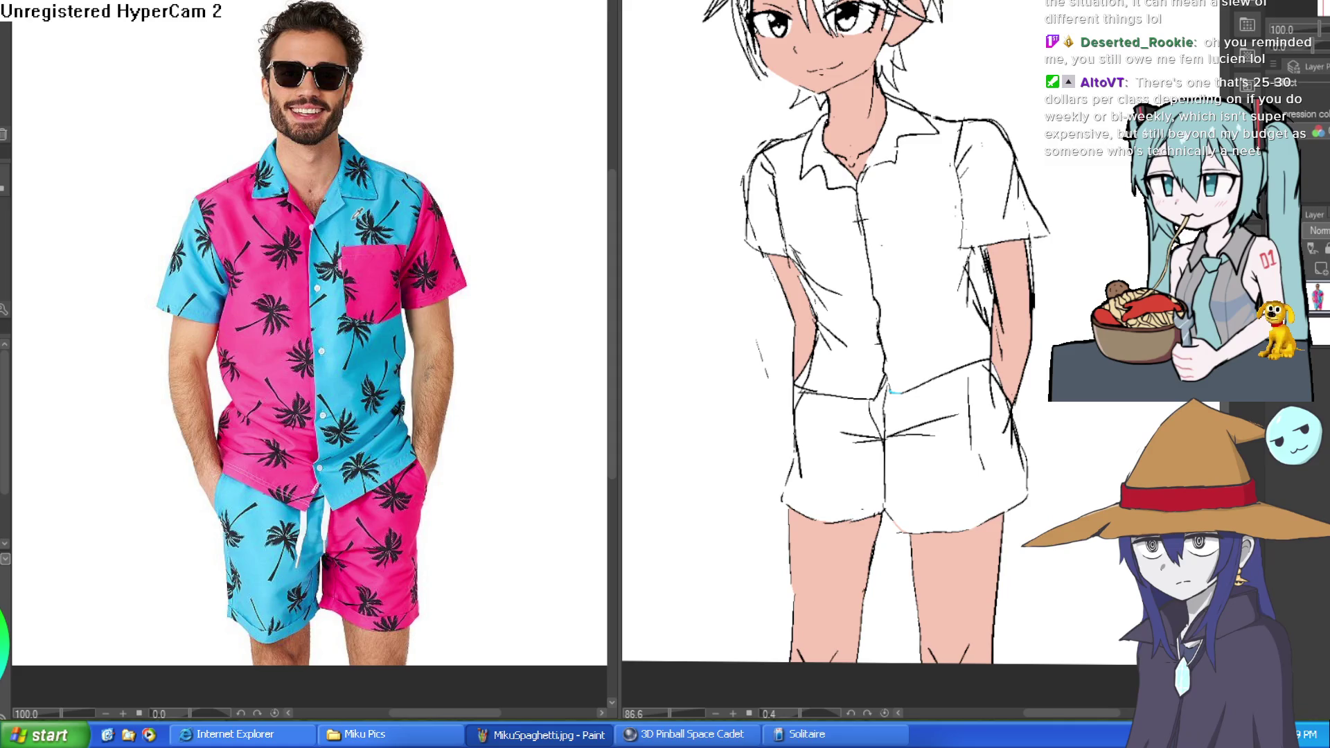
pyautogui.click(350, 221)
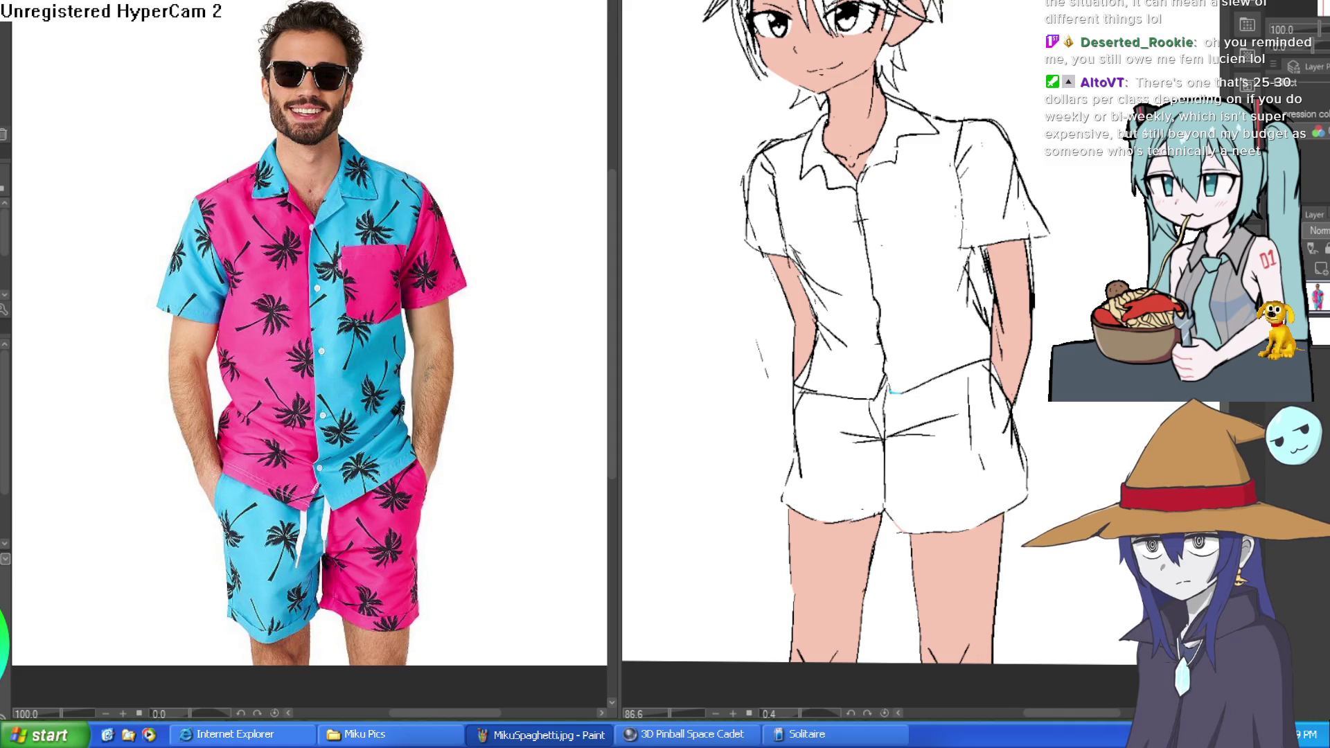
pyautogui.click(891, 391)
pyautogui.click(958, 285)
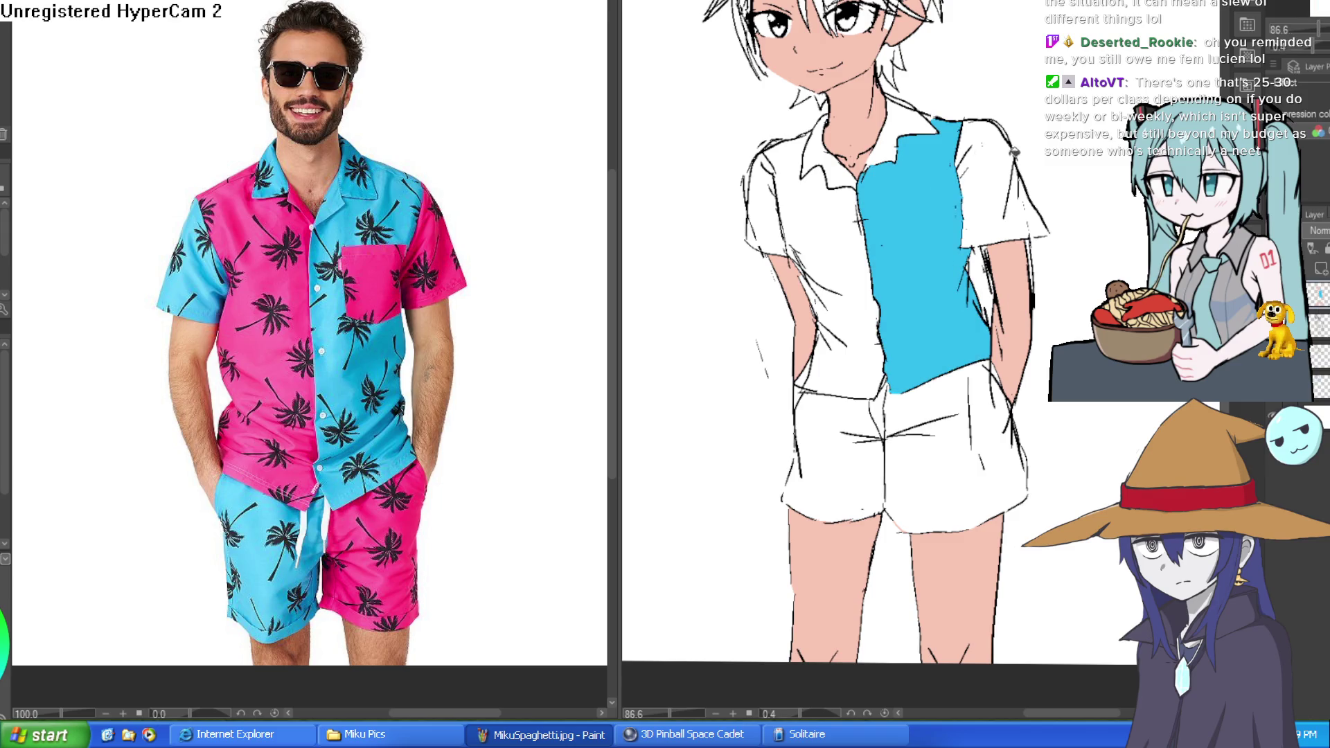
pyautogui.click(1012, 155)
pyautogui.click(933, 422)
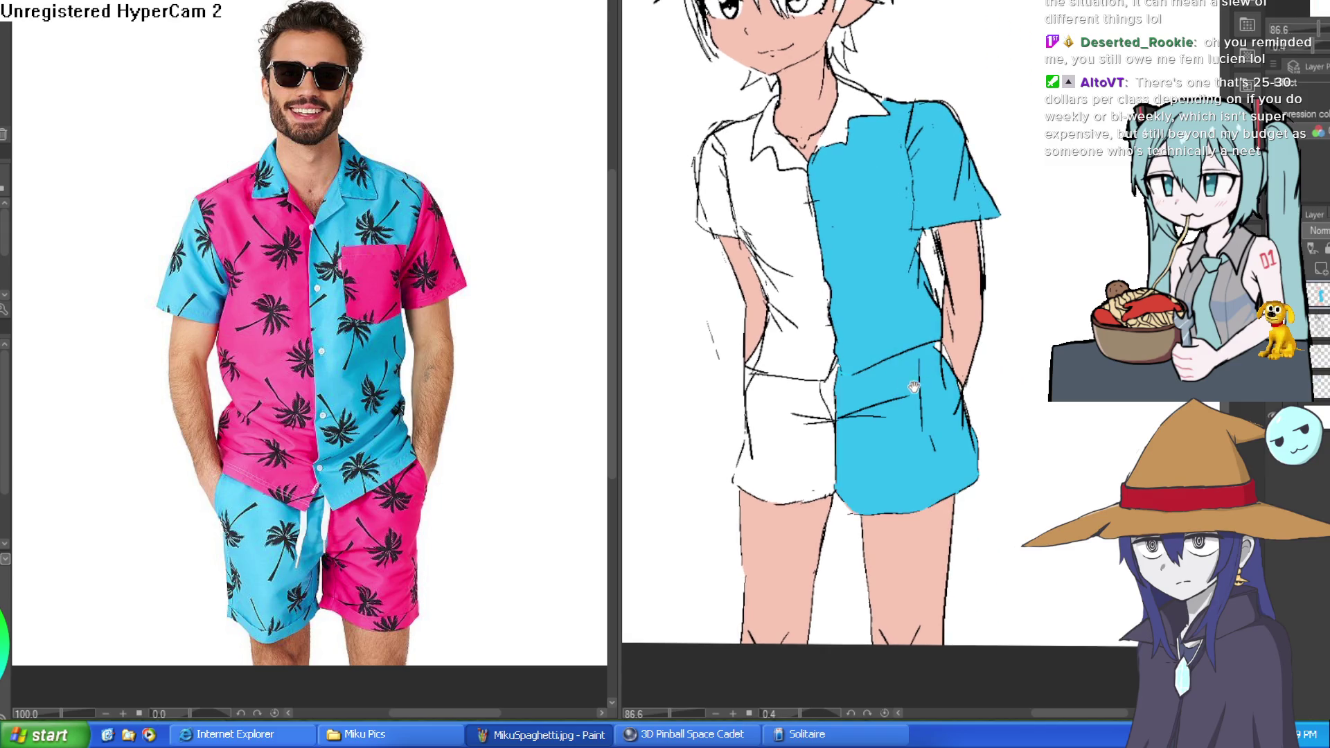
# Fill the right sleeve pink instead of cyan.
pyautogui.scroll(3, 1013, 349)
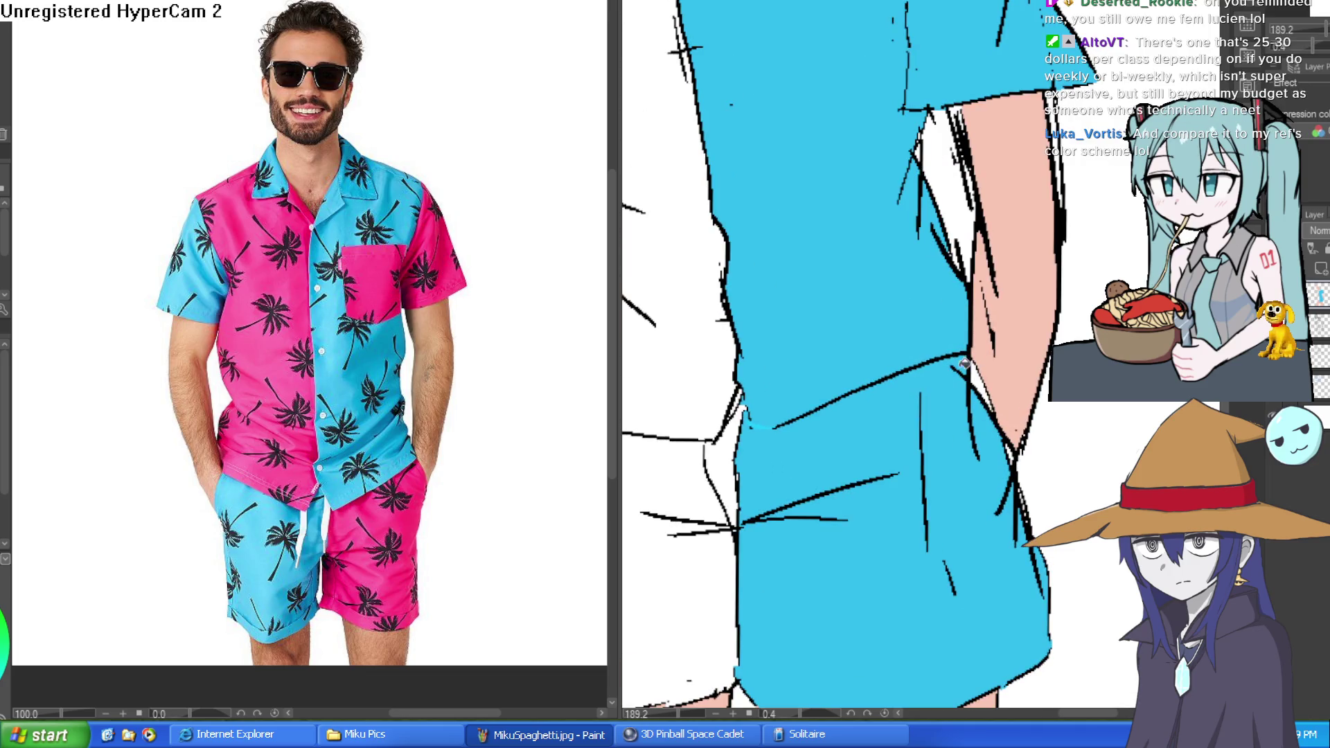
pyautogui.scroll(-3, 994, 395)
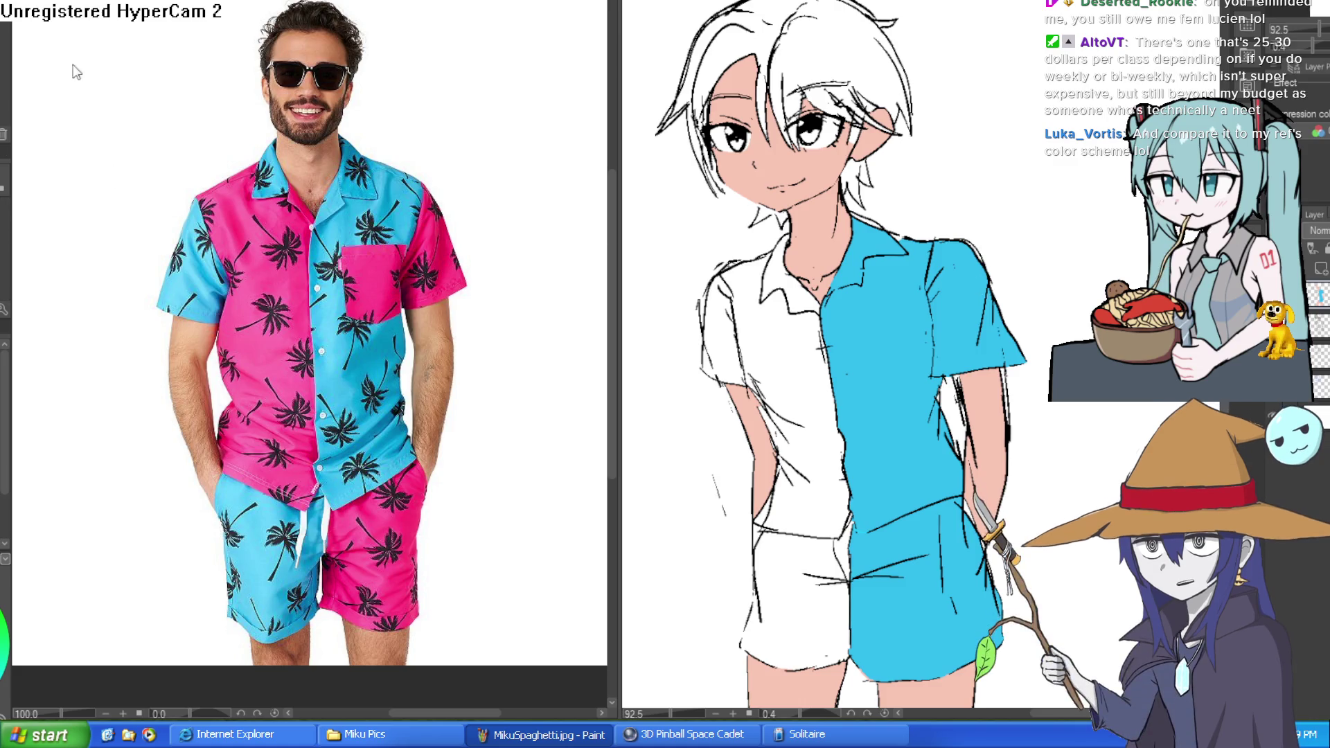
pyautogui.moveTo(431, 263); pyautogui.dragTo(415, 187)
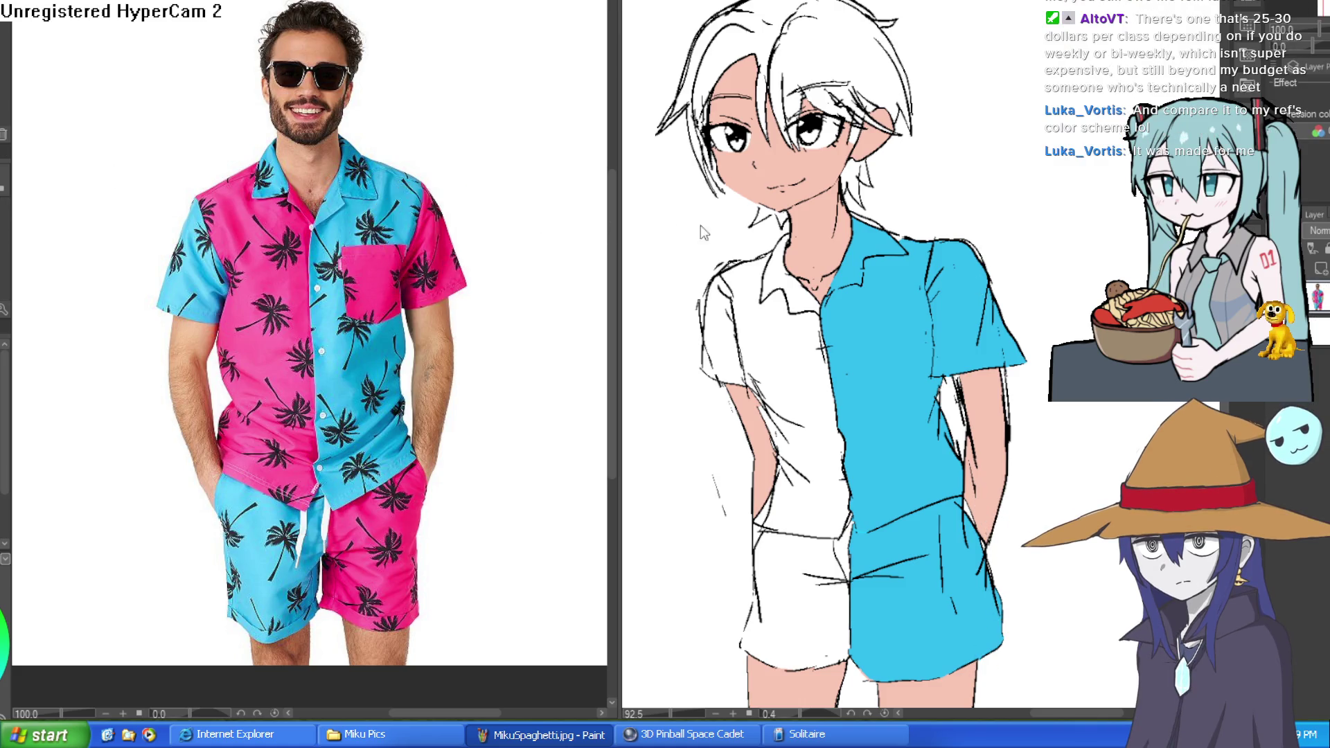
pyautogui.click(969, 315)
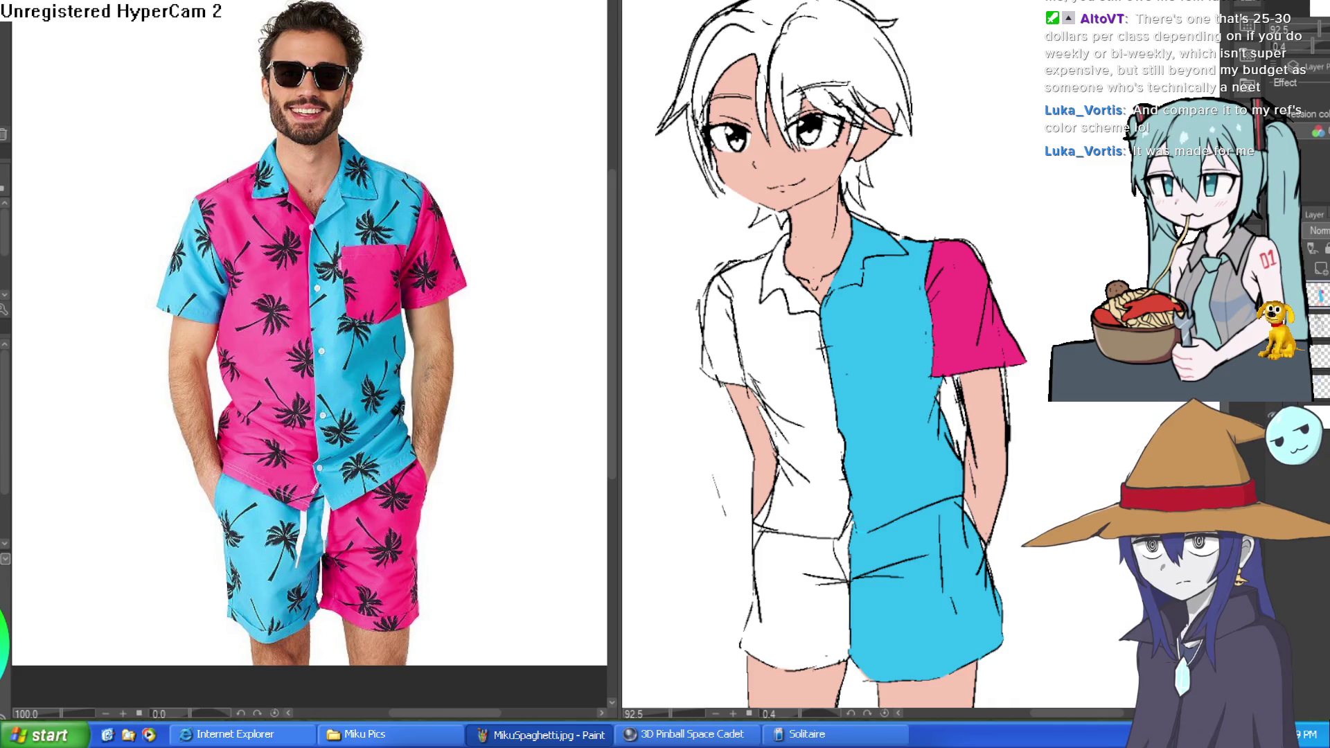
# Pan the white left shirt panel into view and fill it pink.
pyautogui.moveTo(899, 205); pyautogui.dragTo(908, 164)
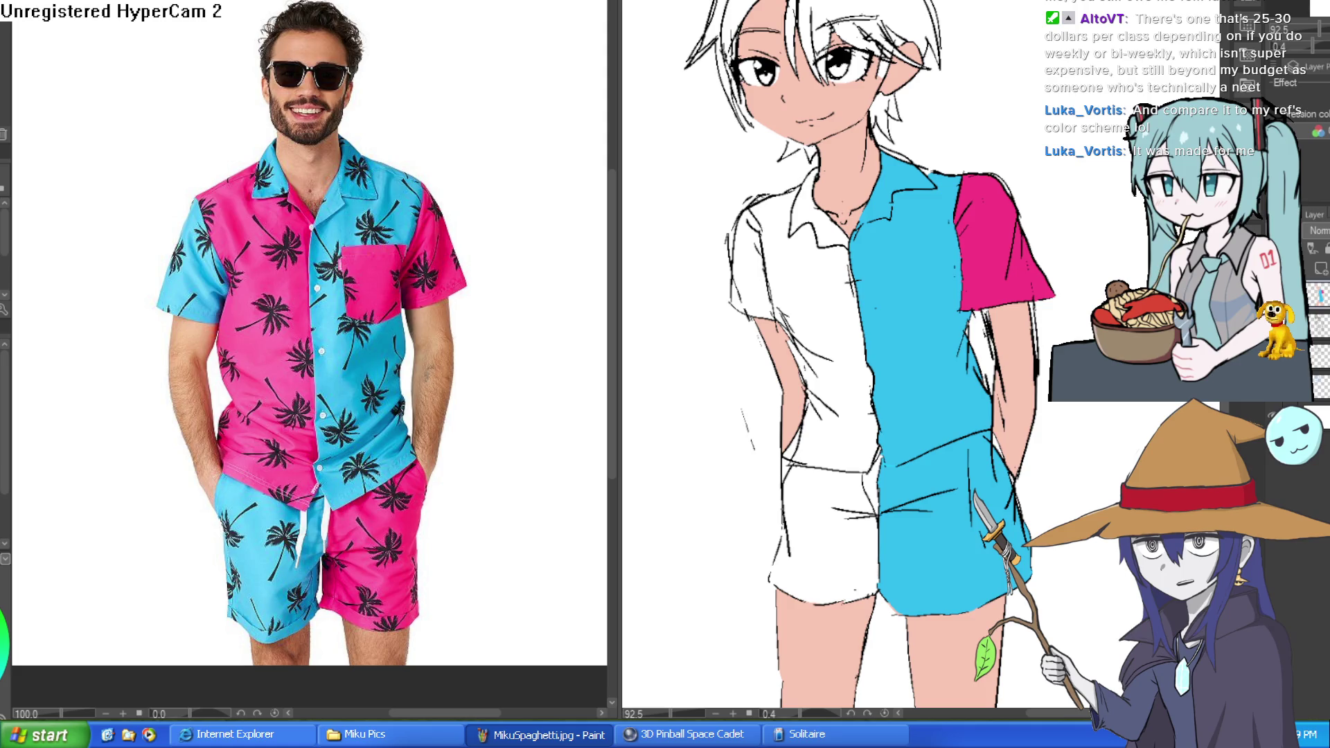
pyautogui.moveTo(946, 290); pyautogui.dragTo(837, 248)
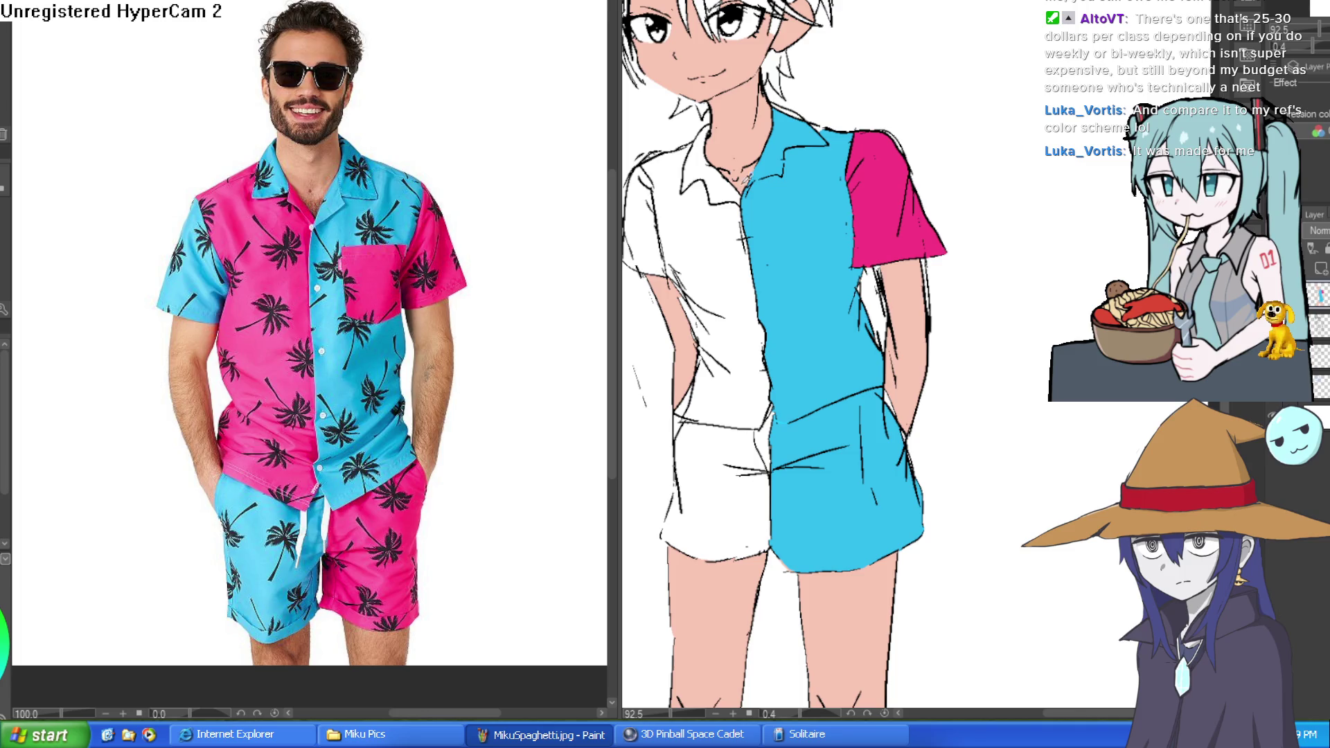
pyautogui.moveTo(734, 339); pyautogui.dragTo(835, 300)
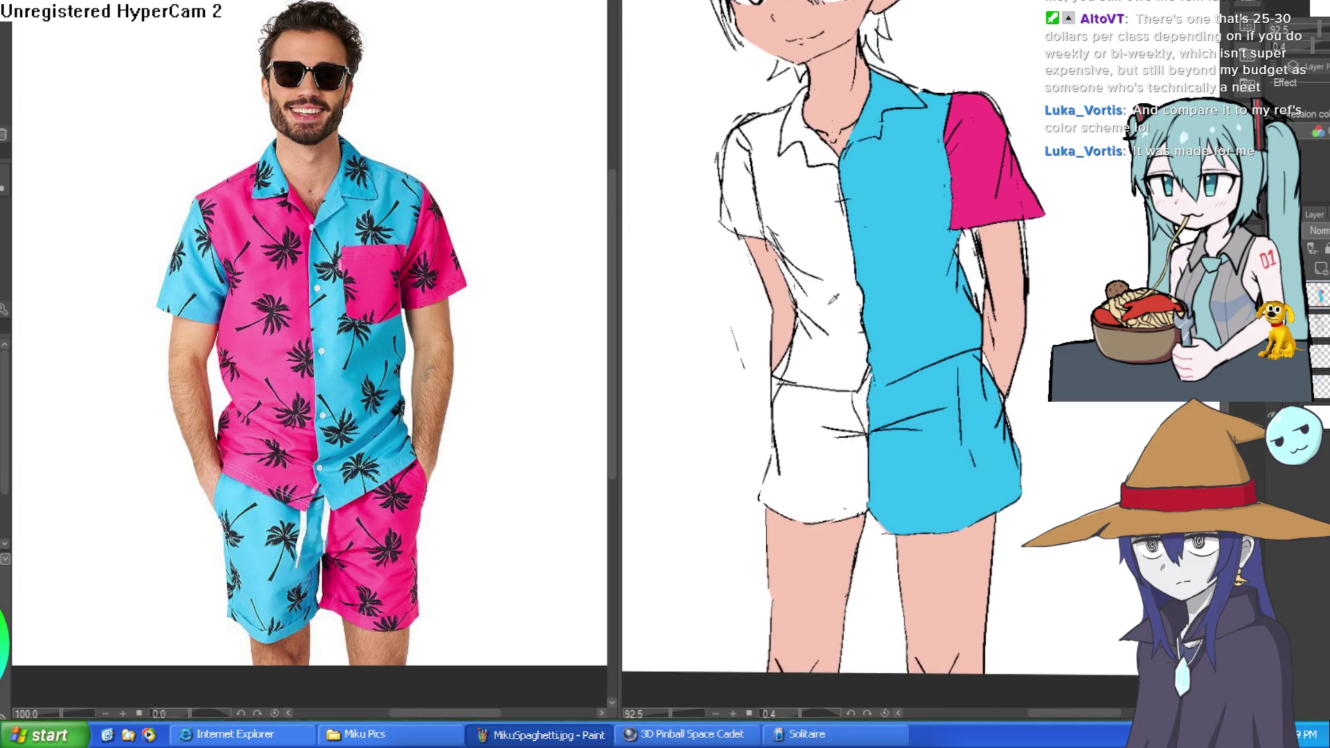
pyautogui.click(819, 251)
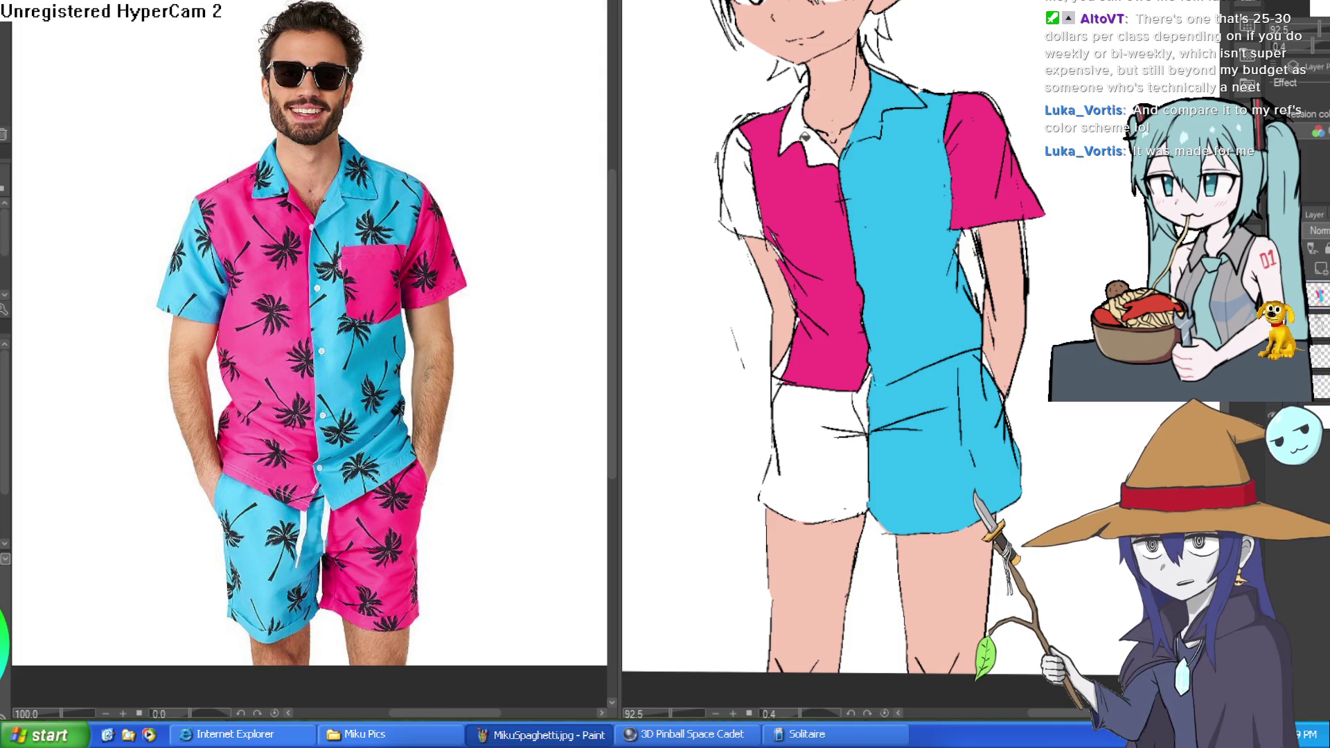
# Fill the left collar and left sleeve with cyan picked from the drawing.
pyautogui.click(805, 134)
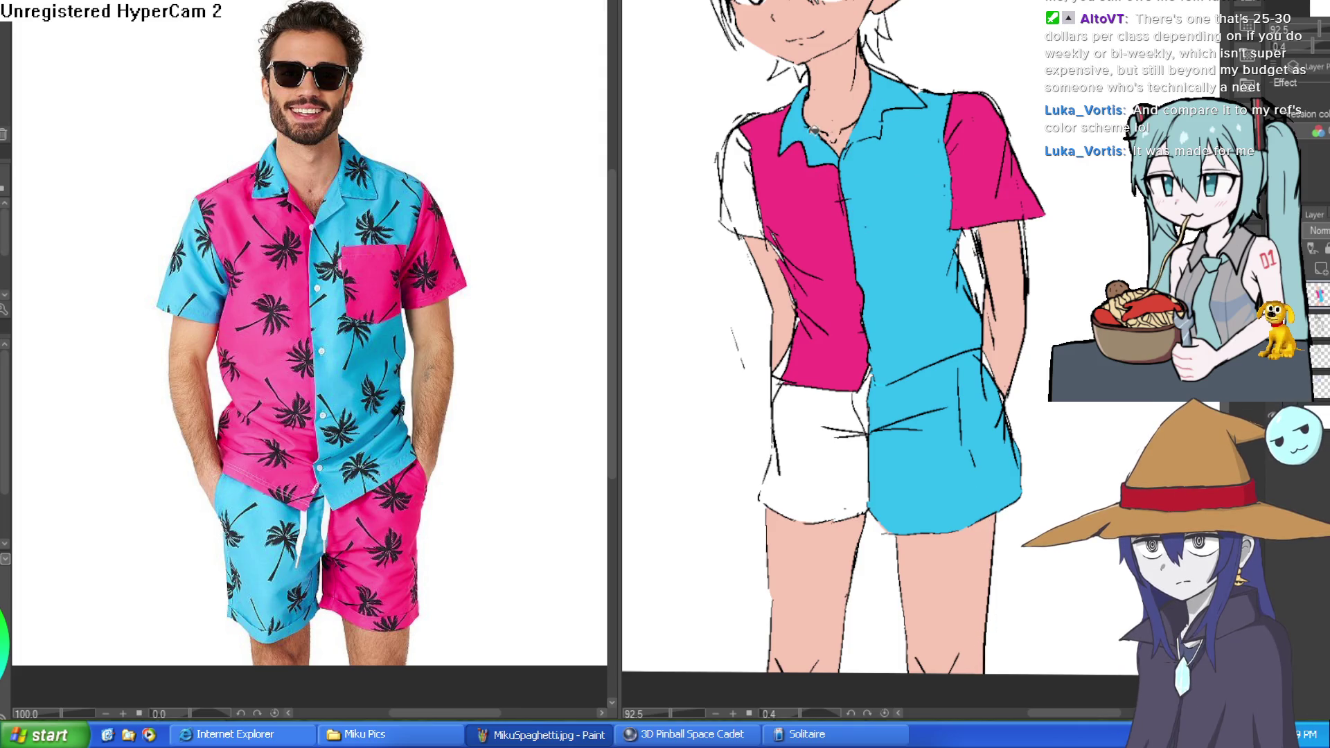
pyautogui.moveTo(752, 194)
pyautogui.mouseDown()
pyautogui.moveTo(742, 208)
pyautogui.moveTo(816, 184)
pyautogui.moveTo(821, 144)
pyautogui.mouseUp()
pyautogui.click(748, 197)
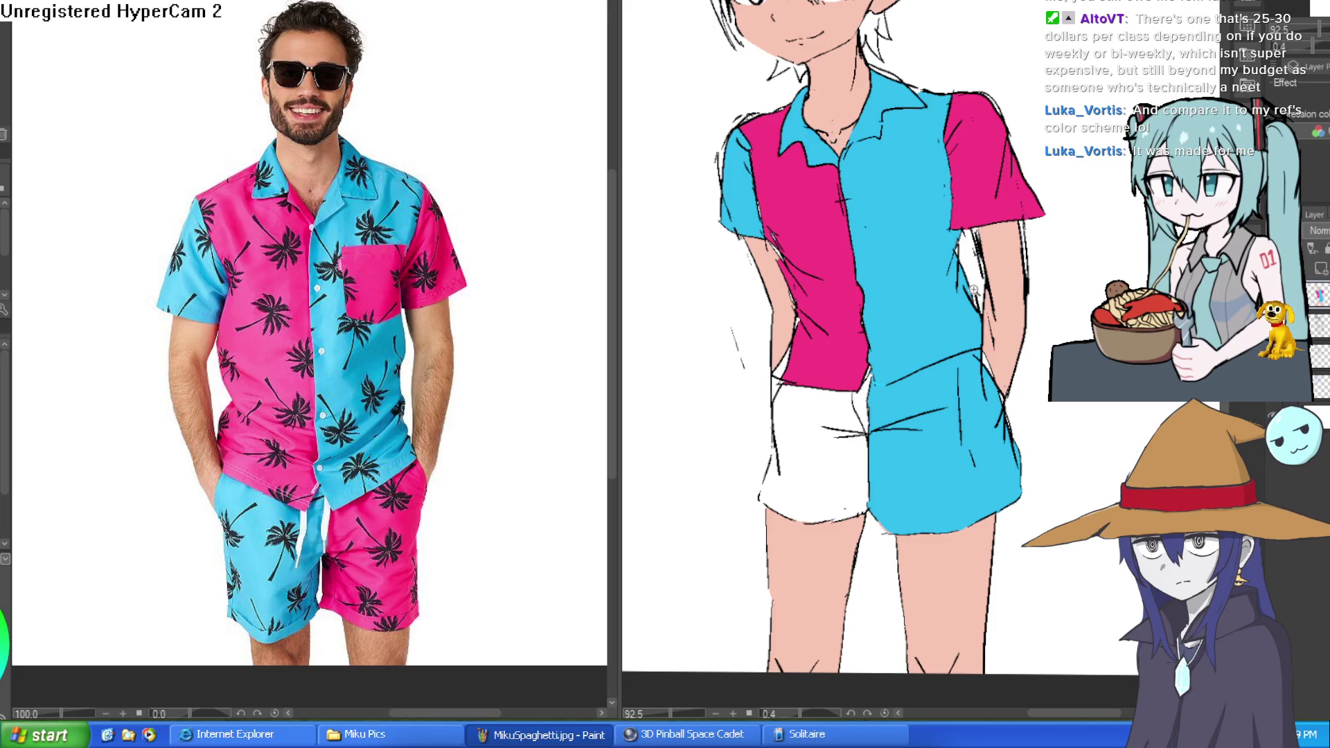
pyautogui.scroll(-3, 963, 322)
pyautogui.moveTo(963, 323); pyautogui.dragTo(895, 272)
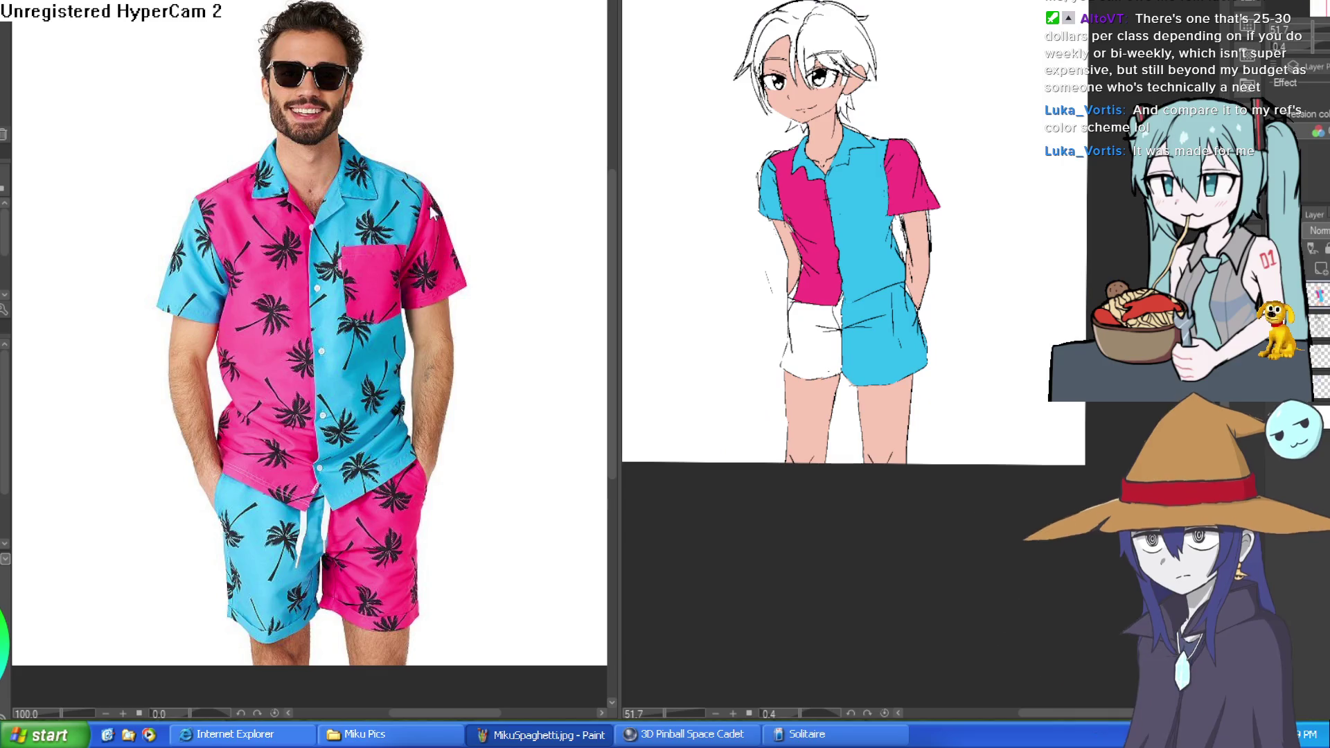
# Seal the gap at the shorts' left edge and fill the left shorts half cyan.
pyautogui.scroll(5, 796, 317)
pyautogui.moveTo(807, 399)
pyautogui.mouseDown()
pyautogui.moveTo(799, 456)
pyautogui.moveTo(840, 318)
pyautogui.moveTo(761, 406)
pyautogui.mouseUp()
pyautogui.press('g')
pyautogui.click(979, 318)
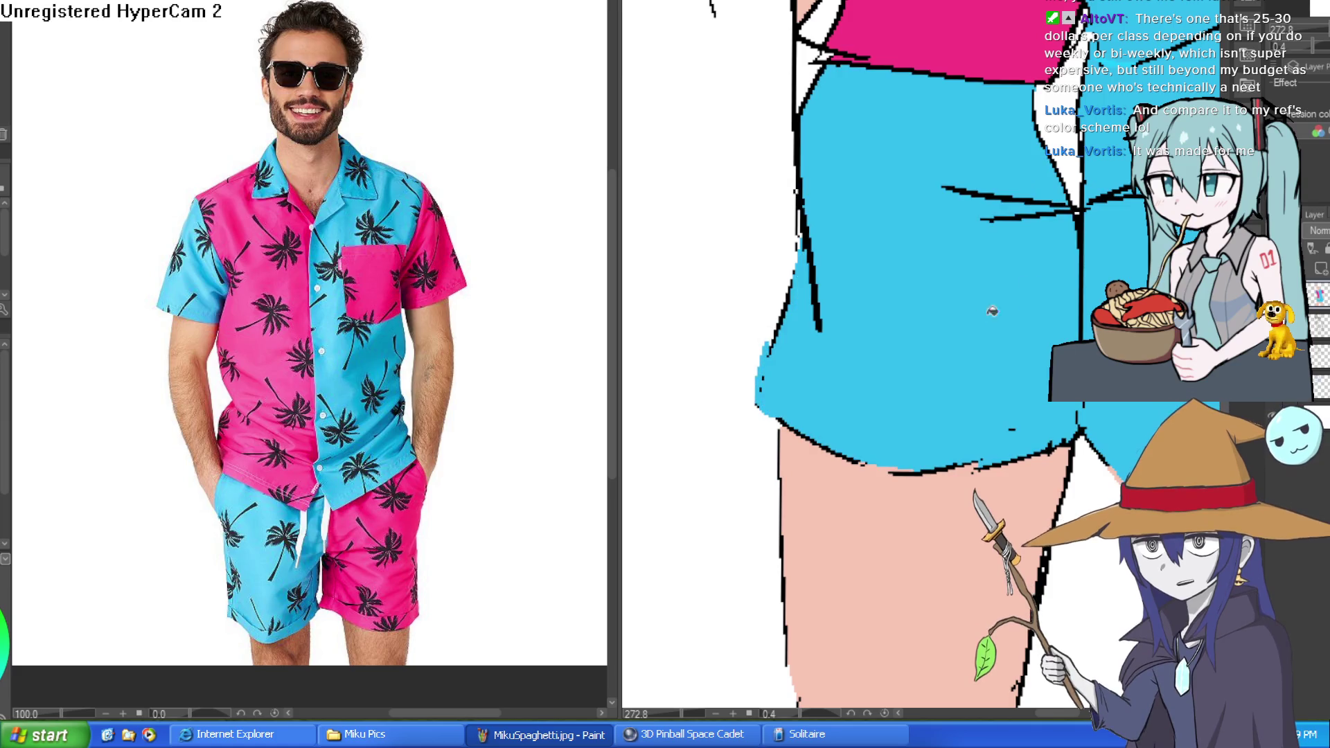
pyautogui.moveTo(1071, 24); pyautogui.dragTo(884, 197)
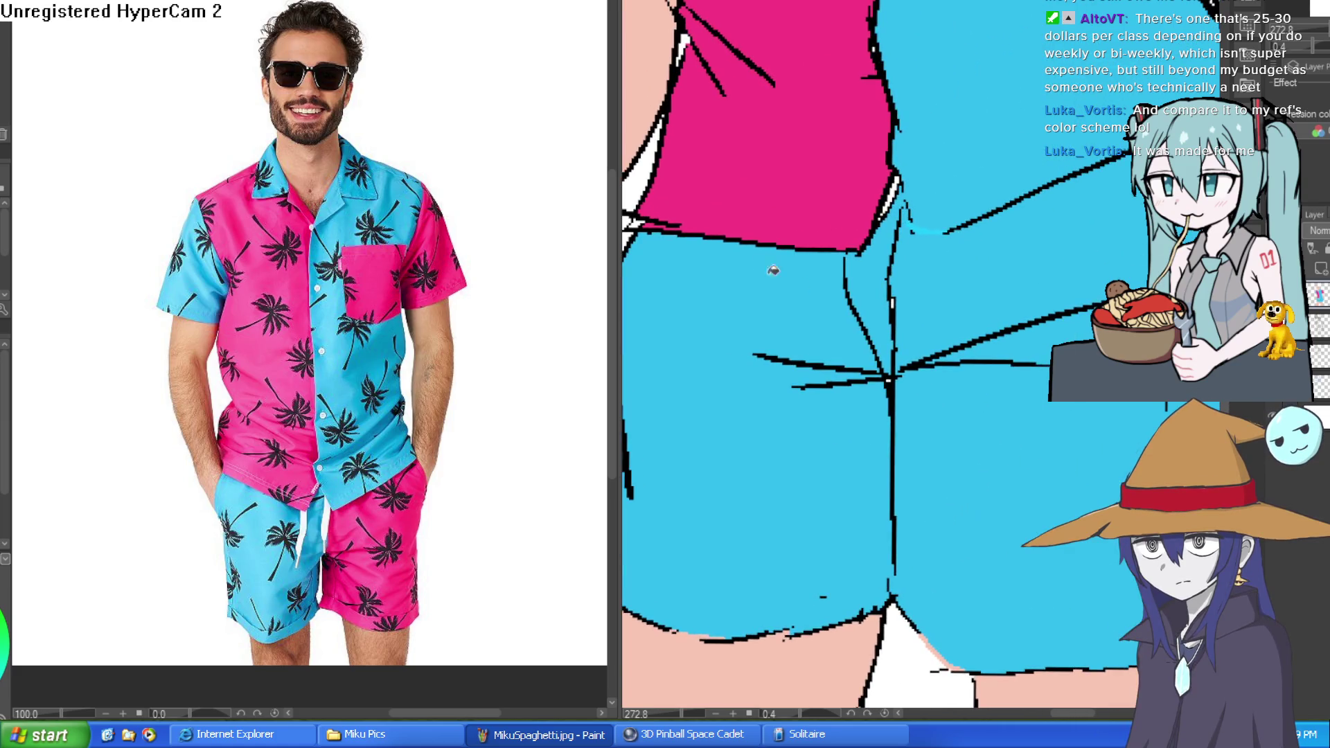
pyautogui.moveTo(823, 311); pyautogui.dragTo(903, 349)
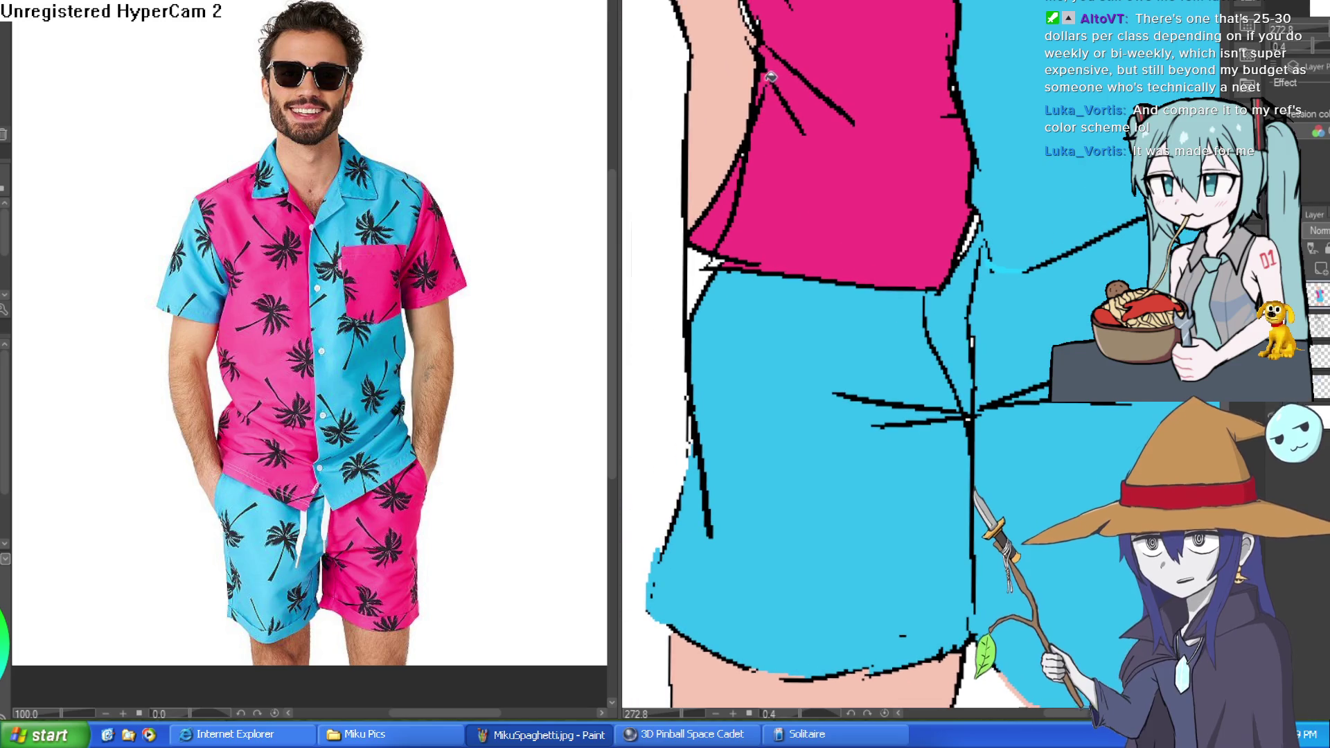
pyautogui.scroll(-6, 962, 282)
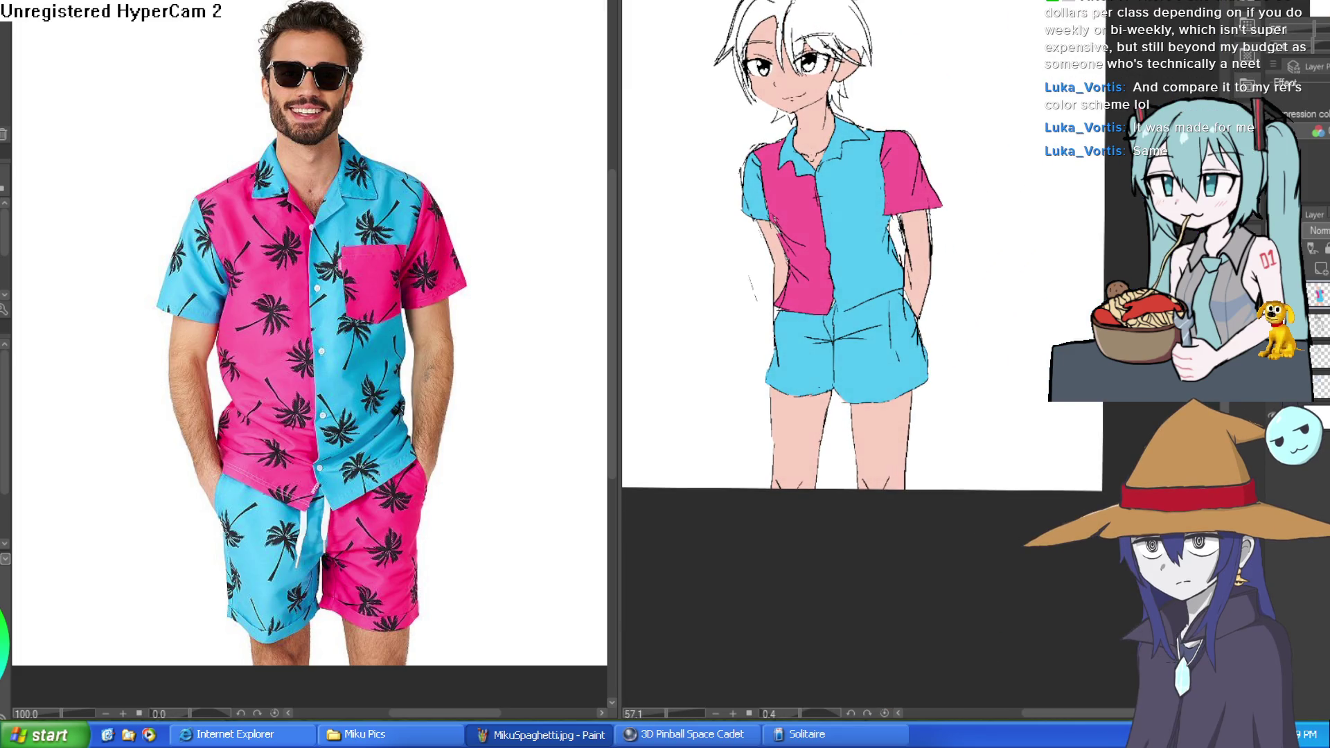
pyautogui.moveTo(939, 292)
pyautogui.mouseDown()
pyautogui.moveTo(935, 350)
pyautogui.moveTo(892, 407)
pyautogui.mouseUp()
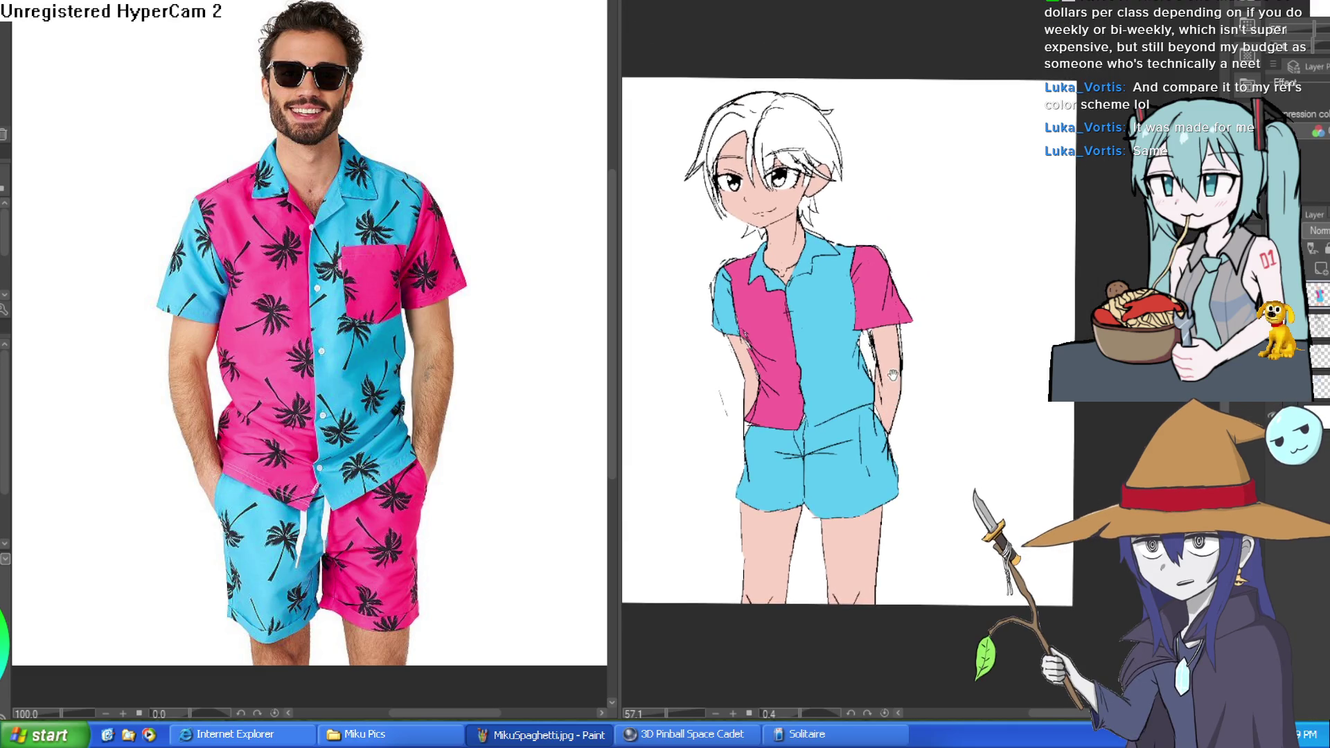
pyautogui.scroll(1, 893, 375)
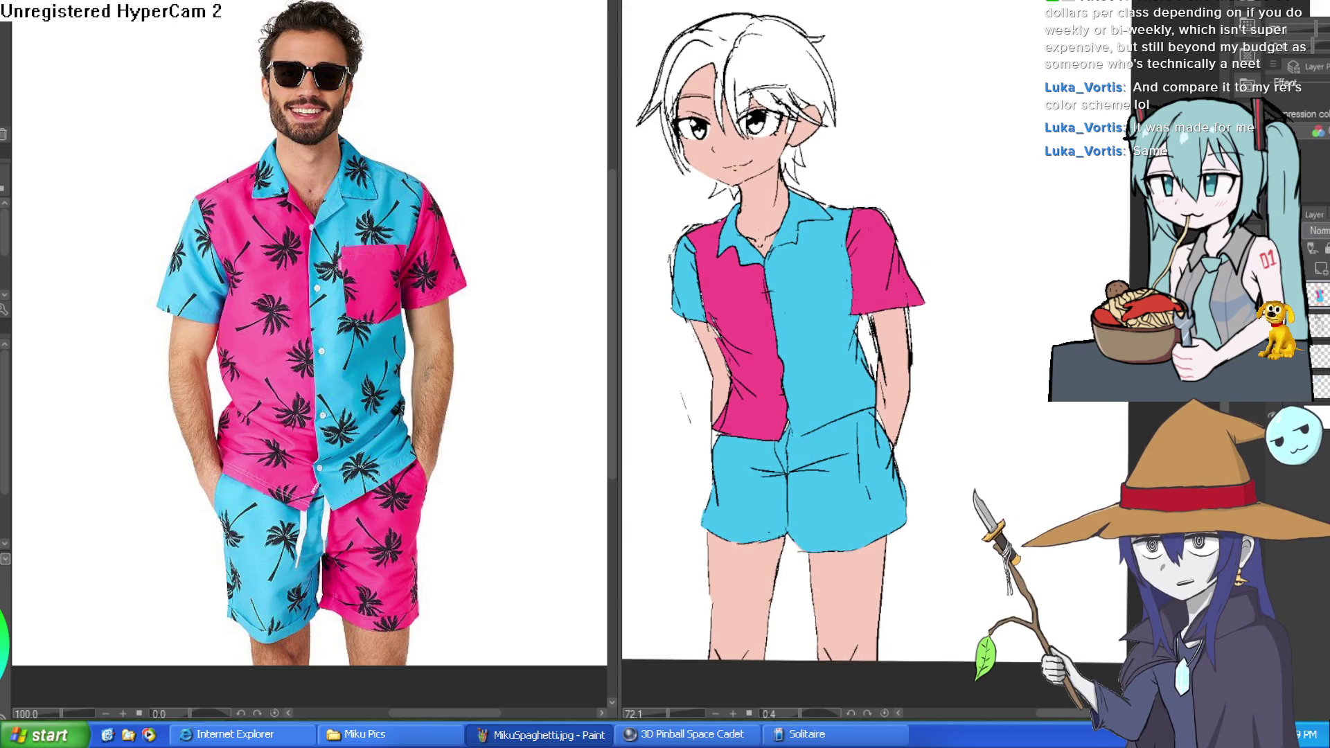
pyautogui.moveTo(972, 302); pyautogui.dragTo(987, 350)
pyautogui.scroll(-3, 863, 298)
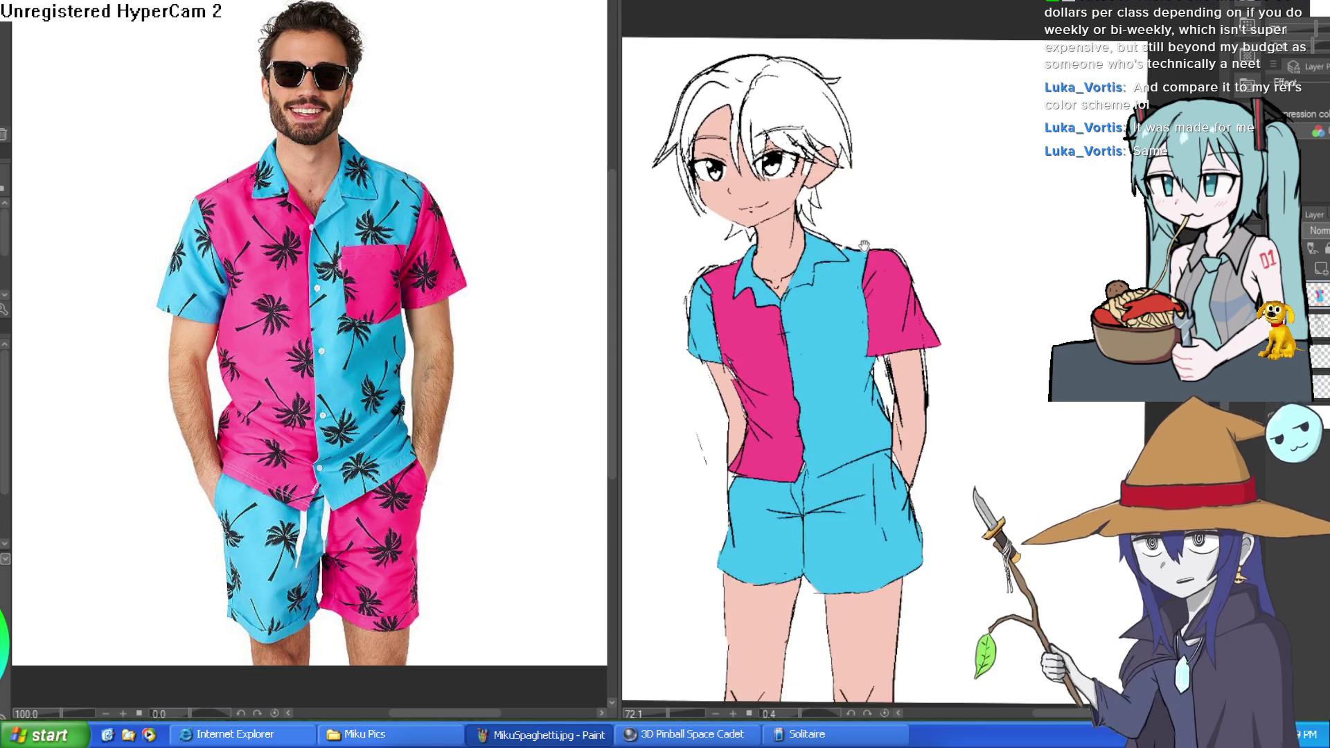